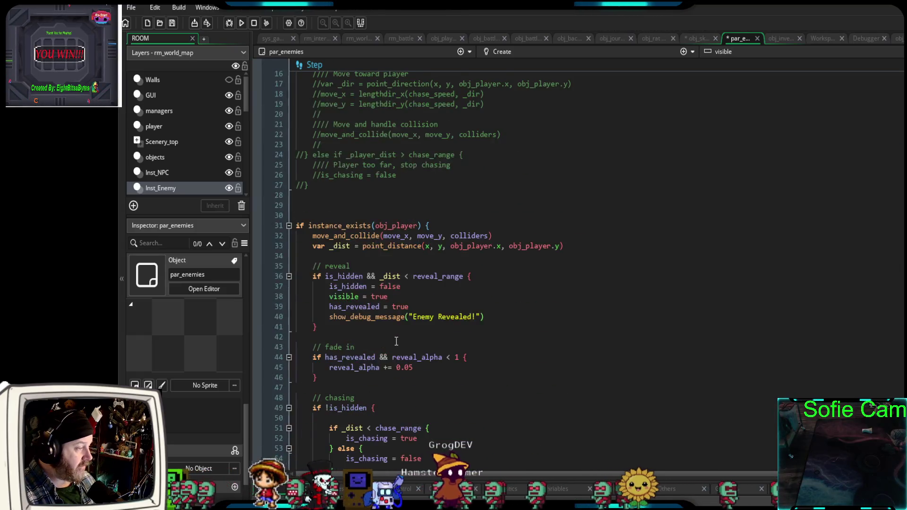
pyautogui.scroll(-15, 387, 331)
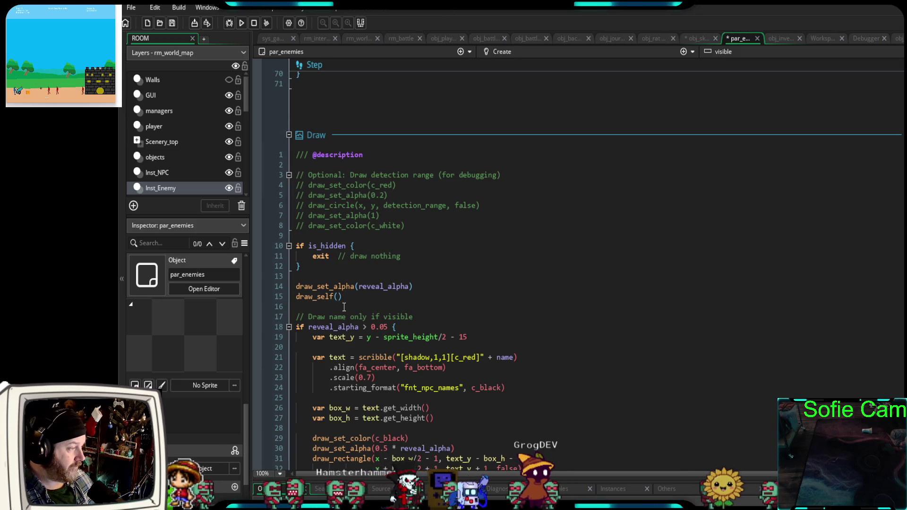
# - Add draw_circle(x,y, 16, false) on a new line after draw_self() in par_enemies' Draw event
pyautogui.click(344, 307)
pyautogui.write('dr')
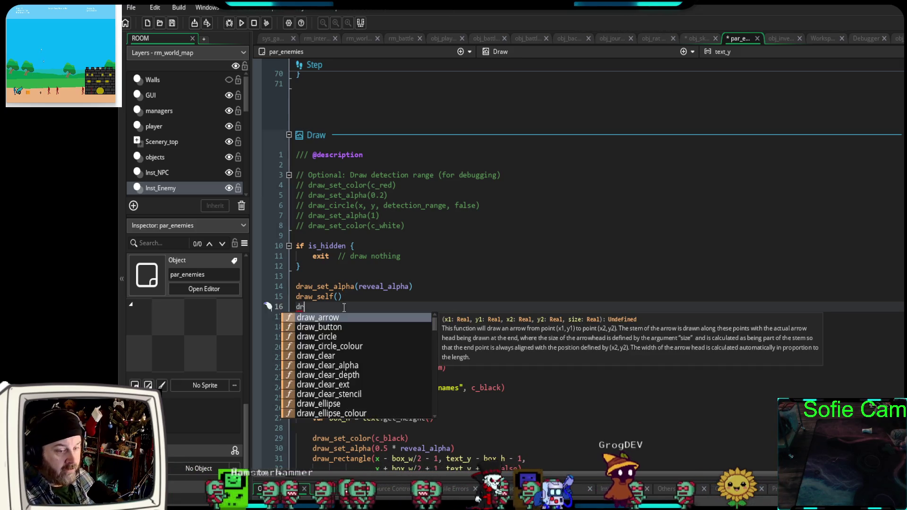
pyautogui.write('aw_circle')
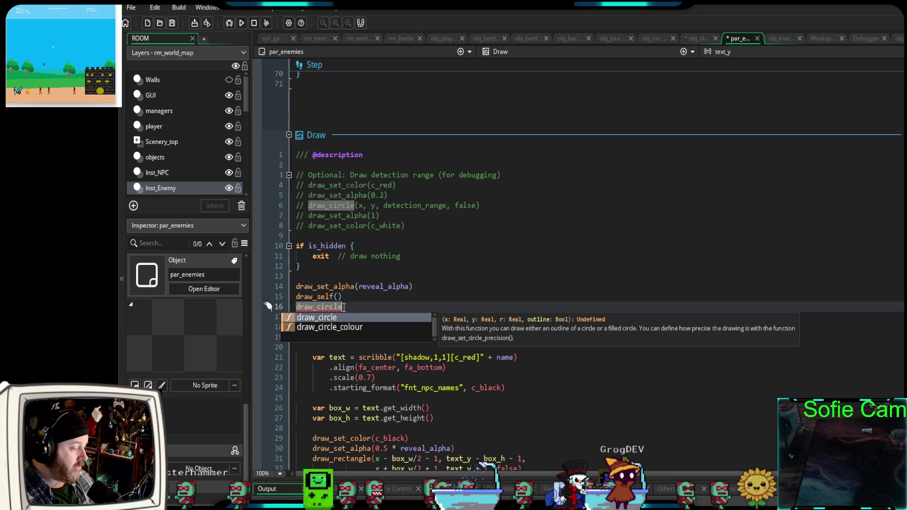
pyautogui.write('(x,y, ')
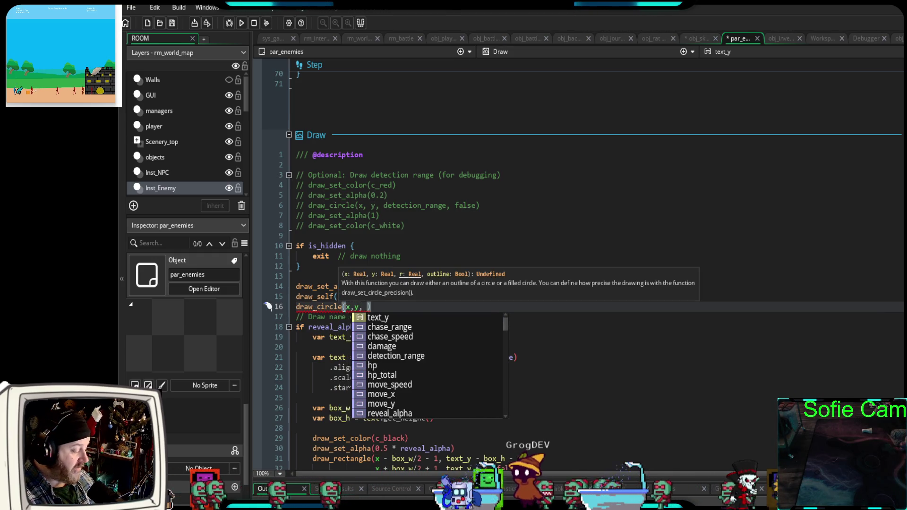
pyautogui.write('16, false')
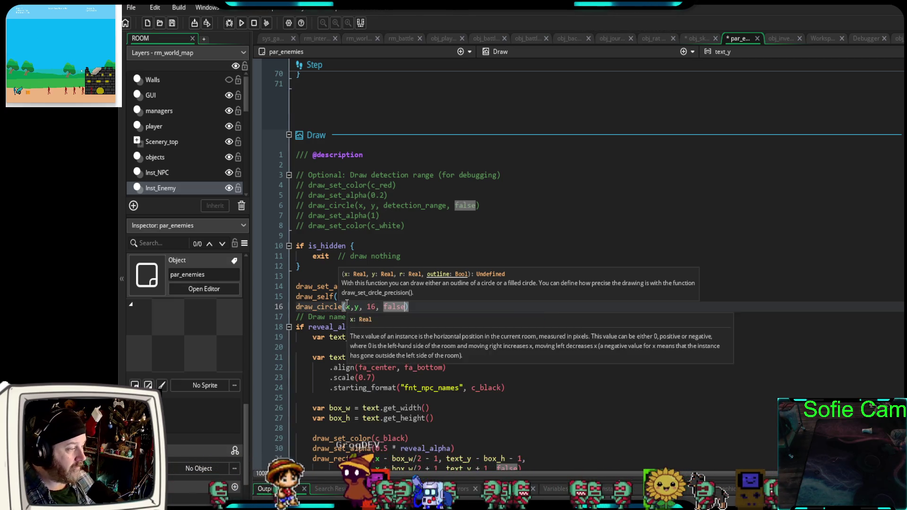
pyautogui.click(434, 308)
pyautogui.press('Return')
pyautogui.press('Return')
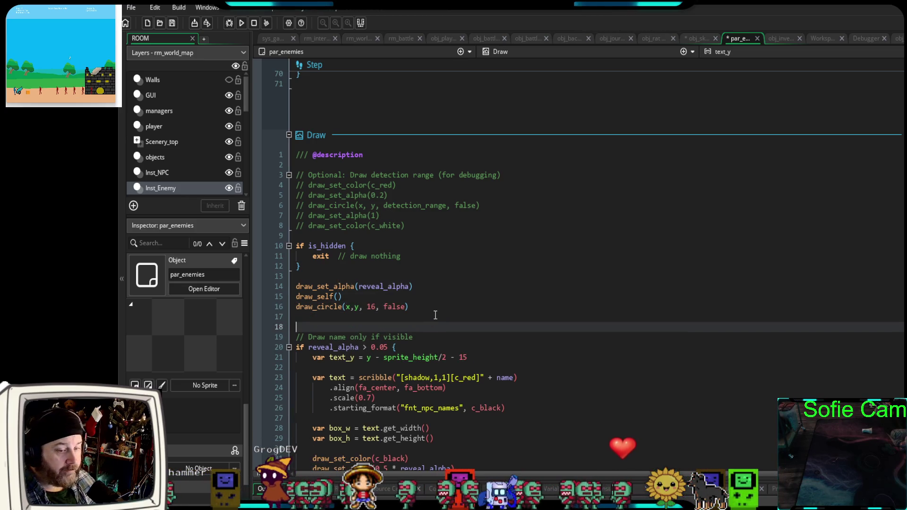
# - Launch a debug run, walk the player up the path looking for enemies, then close the game
pyautogui.click(227, 23)
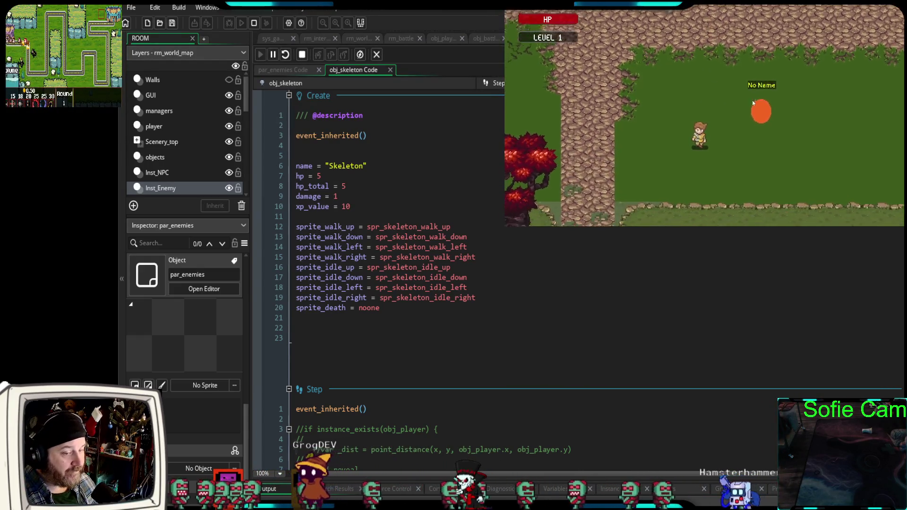
pyautogui.press('Up')
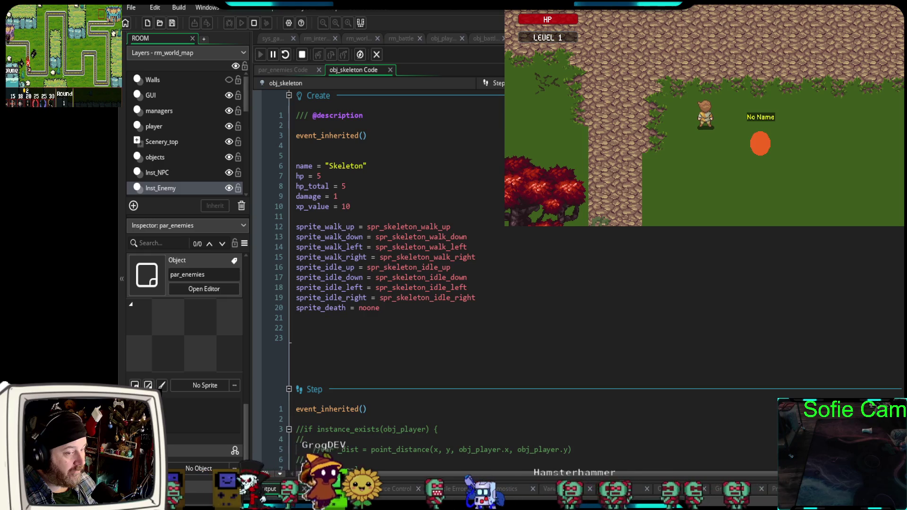
pyautogui.press('Escape')
pyautogui.scroll(-2, 543, 263)
pyautogui.scroll(2, 543, 262)
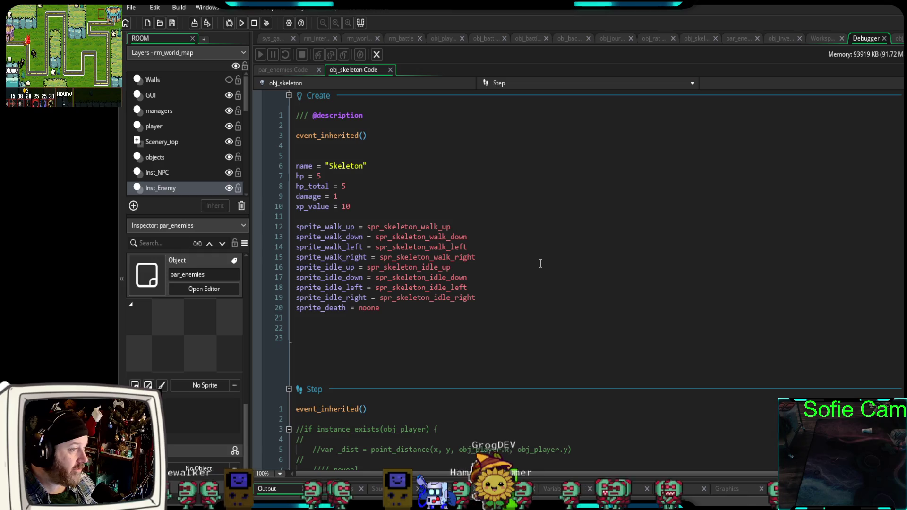
# - Set obj_skeleton's Parent to par_enemies via the 'par_en' search, then start a debug run
pyautogui.click(699, 41)
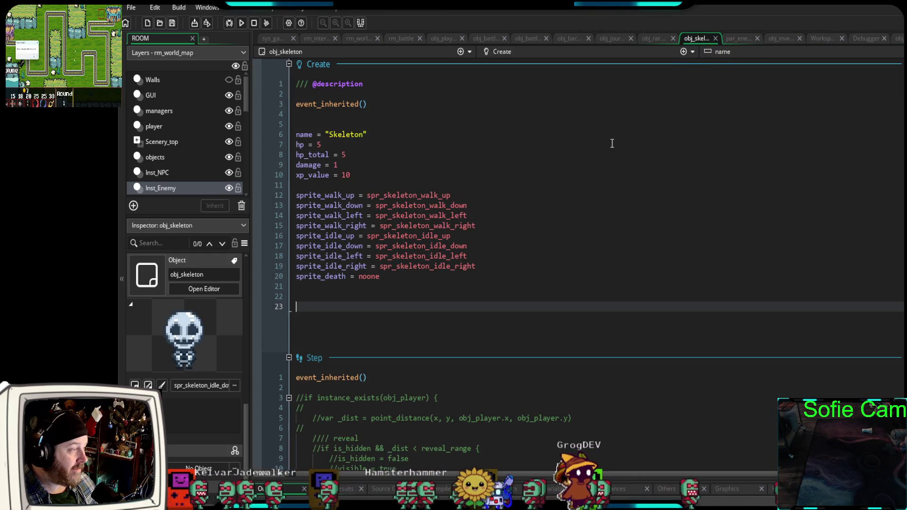
pyautogui.scroll(-3, 595, 175)
pyautogui.scroll(-10, 594, 175)
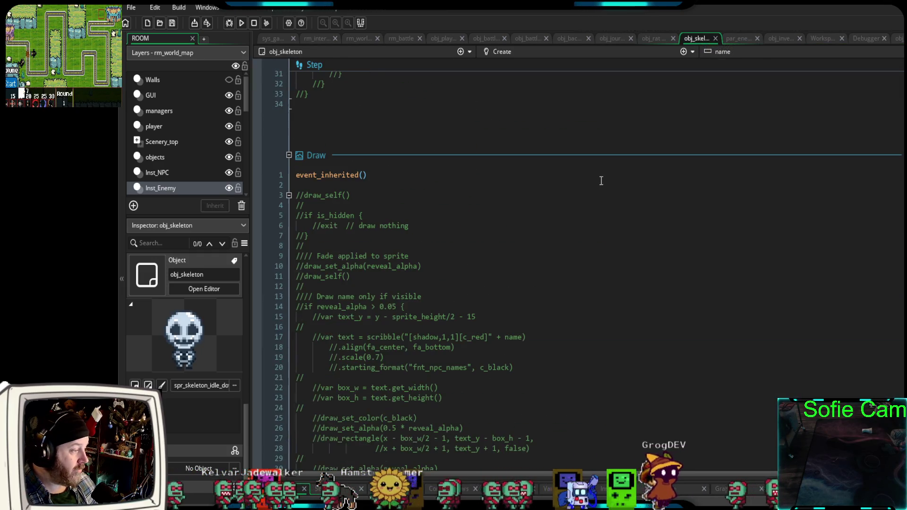
pyautogui.scroll(7, 609, 168)
pyautogui.scroll(-4, 526, 229)
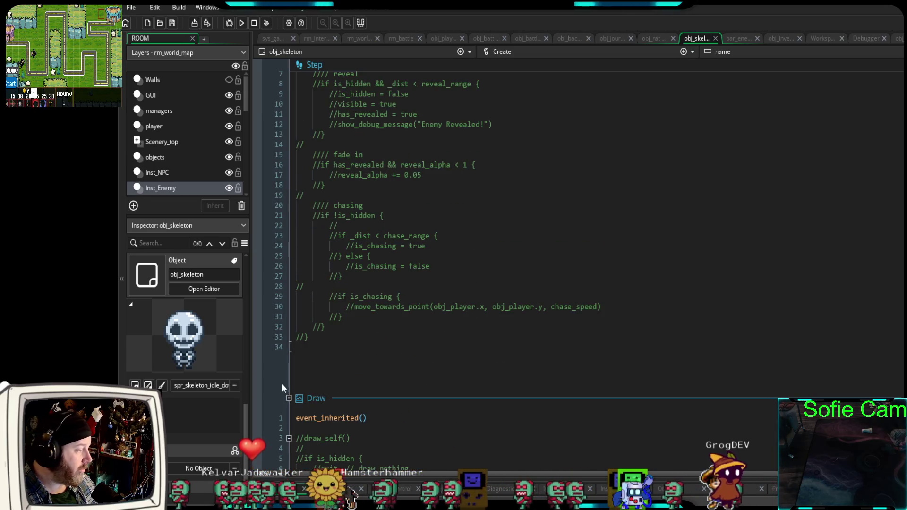
pyautogui.click(194, 470)
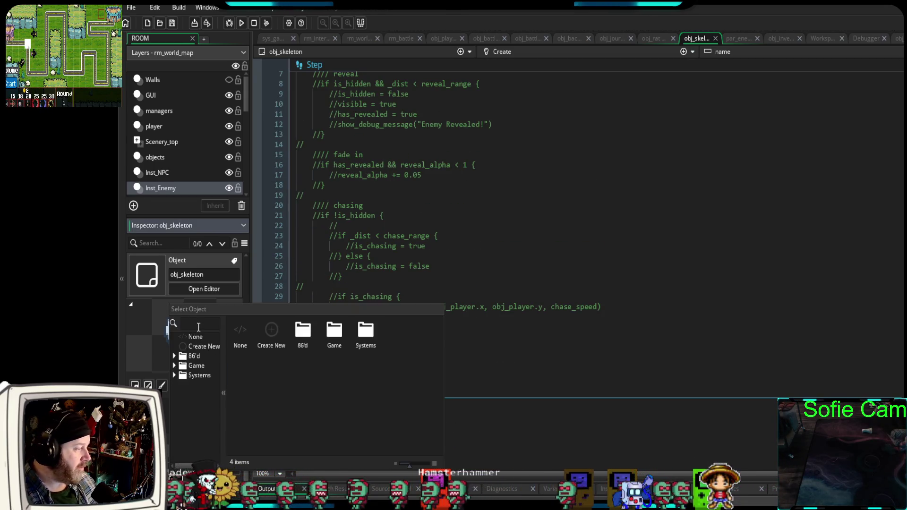
pyautogui.write('par')
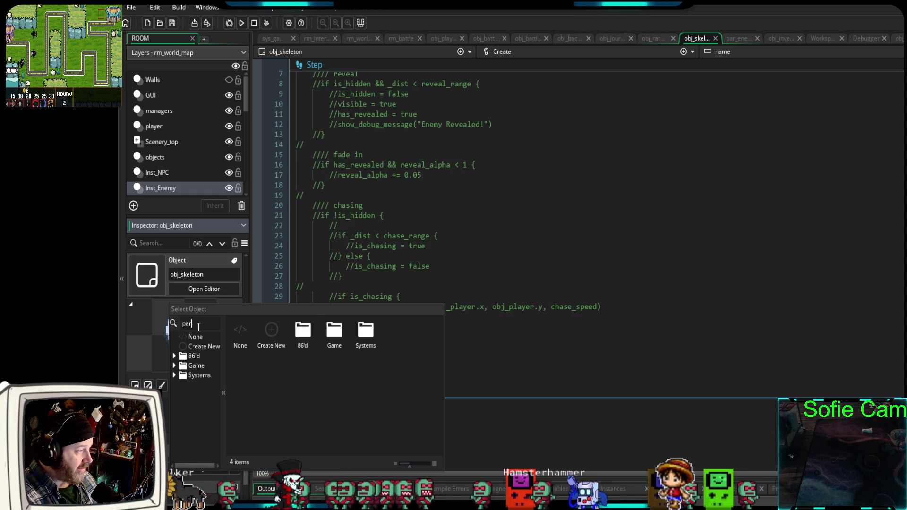
pyautogui.write('_en')
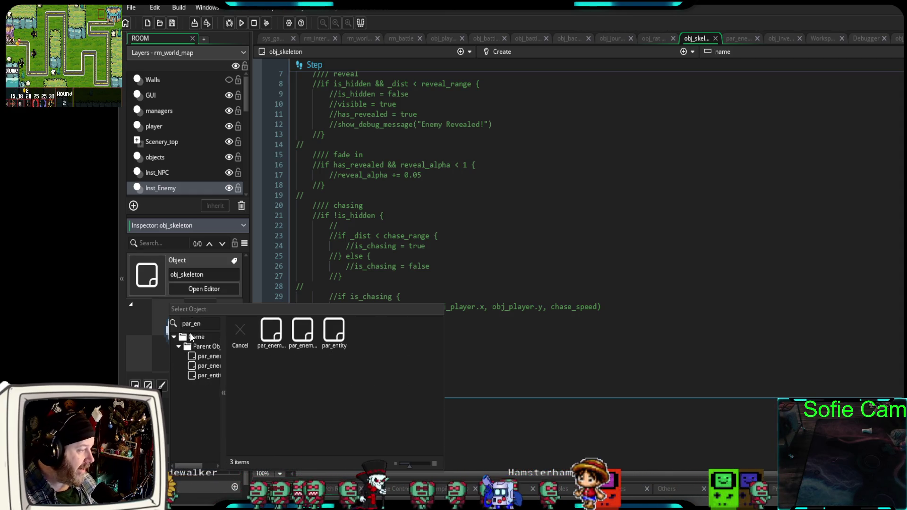
pyautogui.click(273, 336)
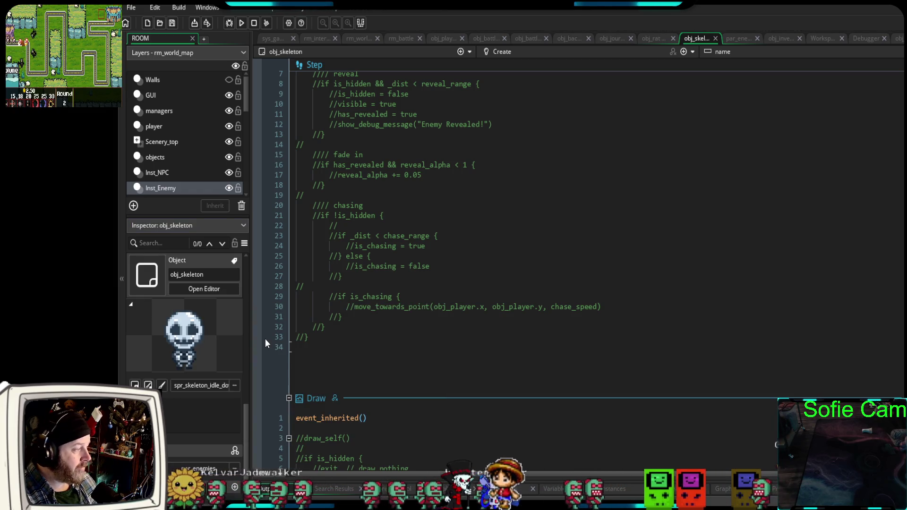
pyautogui.click(229, 24)
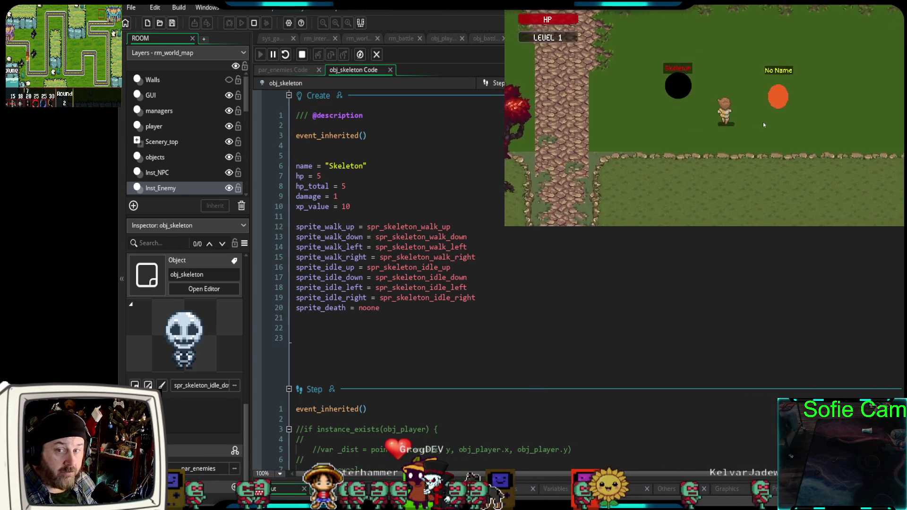
# - Walk the player down, up toward the Skeleton and back, close the game, and relaunch debug
pyautogui.press('Down')
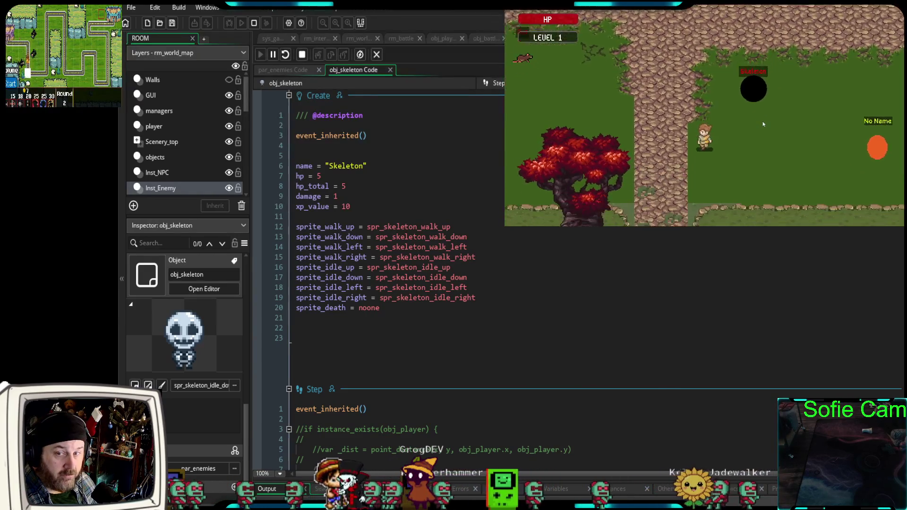
pyautogui.press('Up')
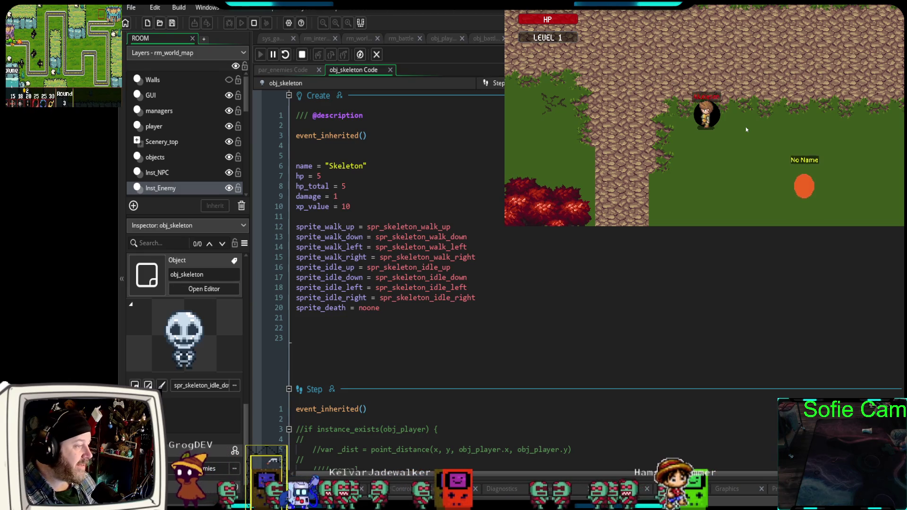
pyautogui.press('Down')
pyautogui.press('Down')
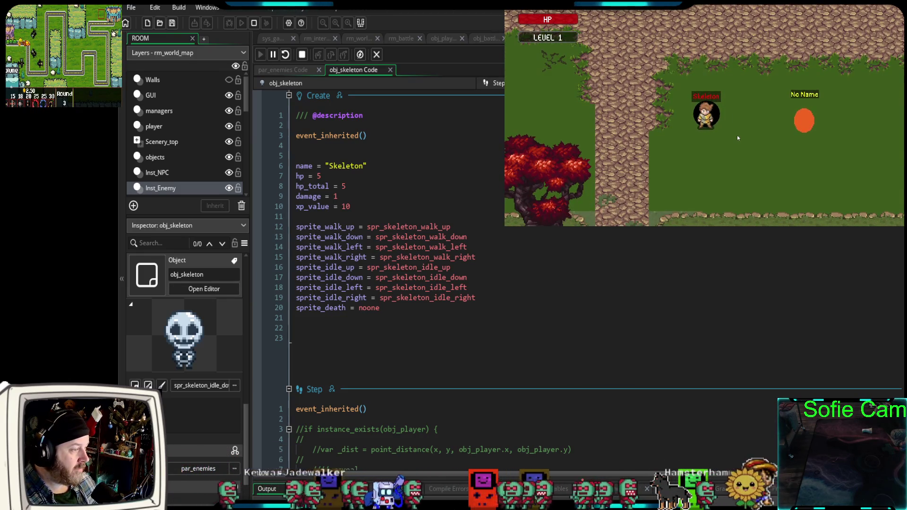
pyautogui.press('Escape')
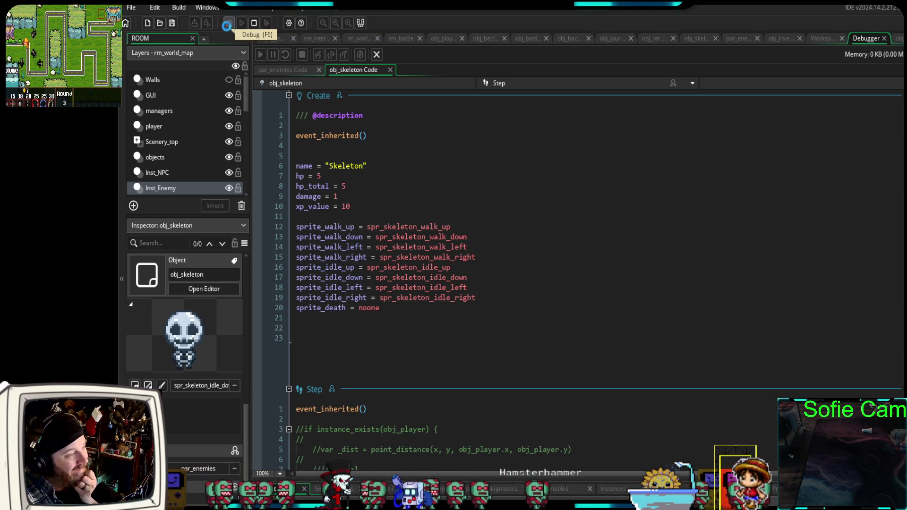
pyautogui.click(230, 23)
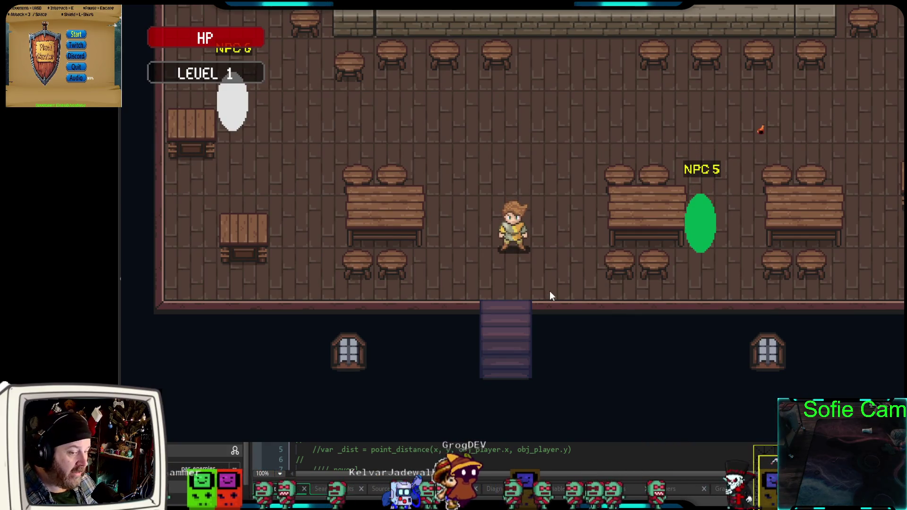
# - Exit the tavern down the stairs and walk left and down the path to the Skeleton
pyautogui.press('s')
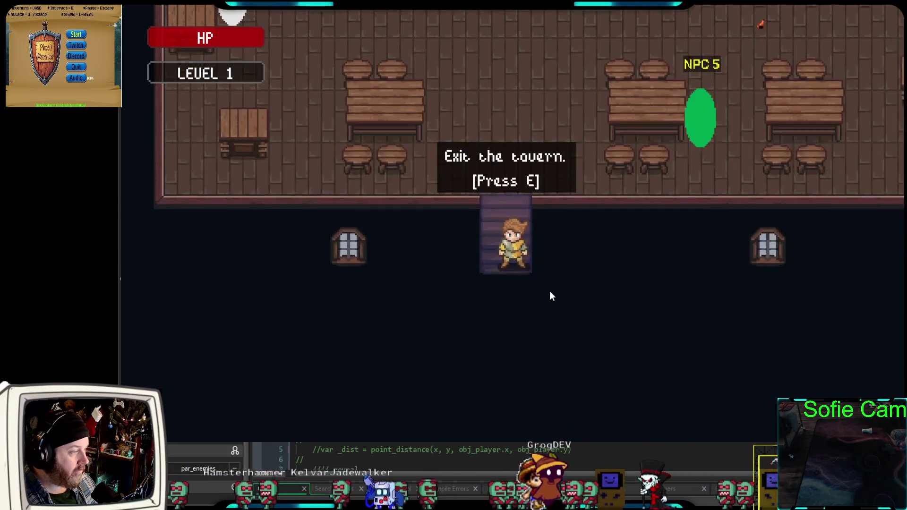
pyautogui.press('e')
pyautogui.press('a')
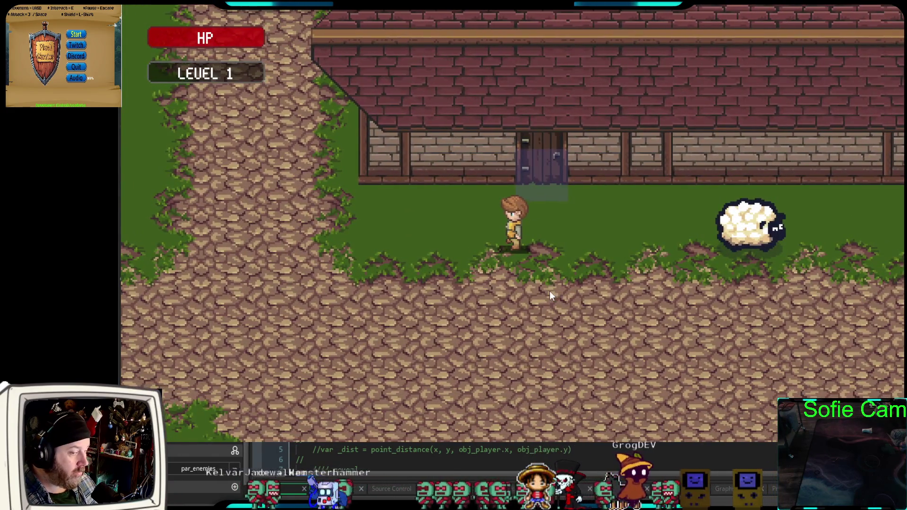
pyautogui.press('s')
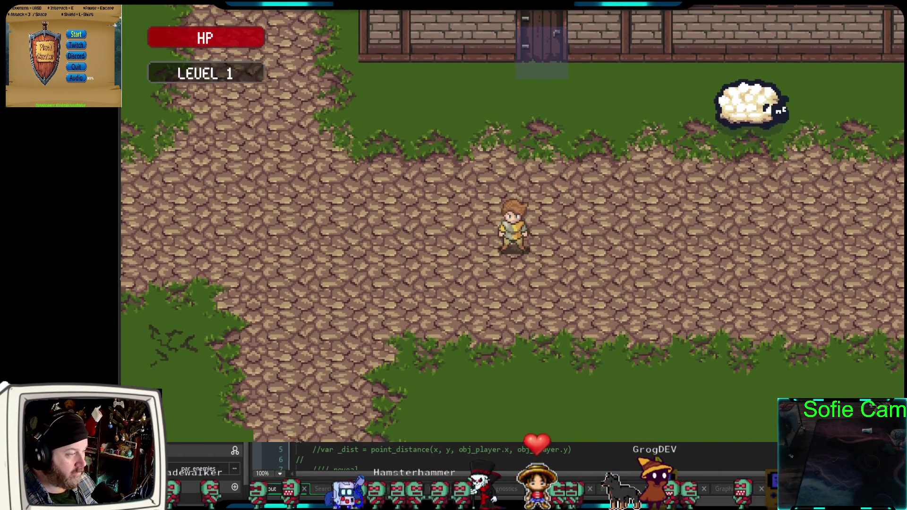
pyautogui.press('s')
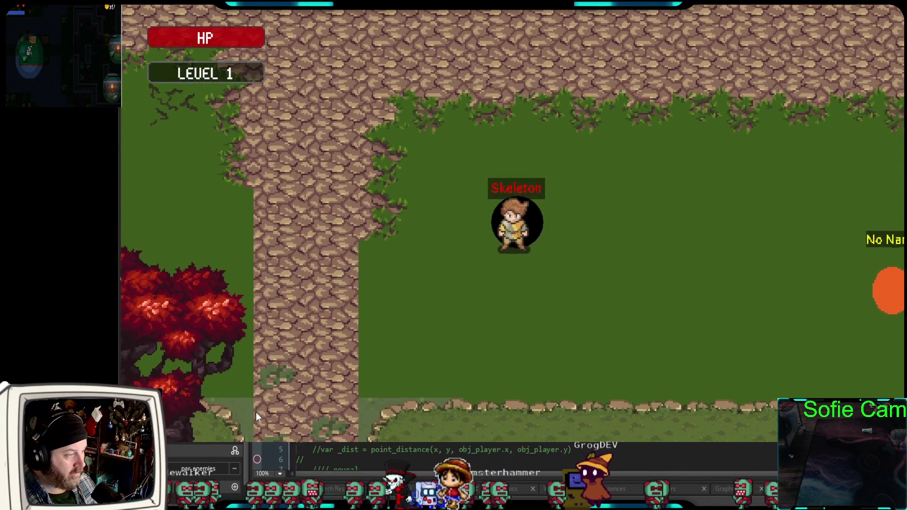
# - Walk right toward the No Name enemy, run back left, then close the game
pyautogui.press('d')
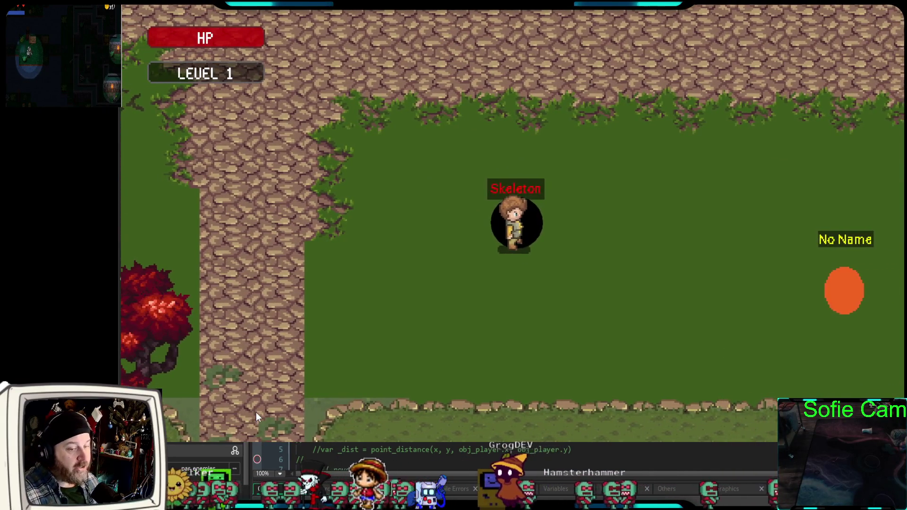
pyautogui.press('d')
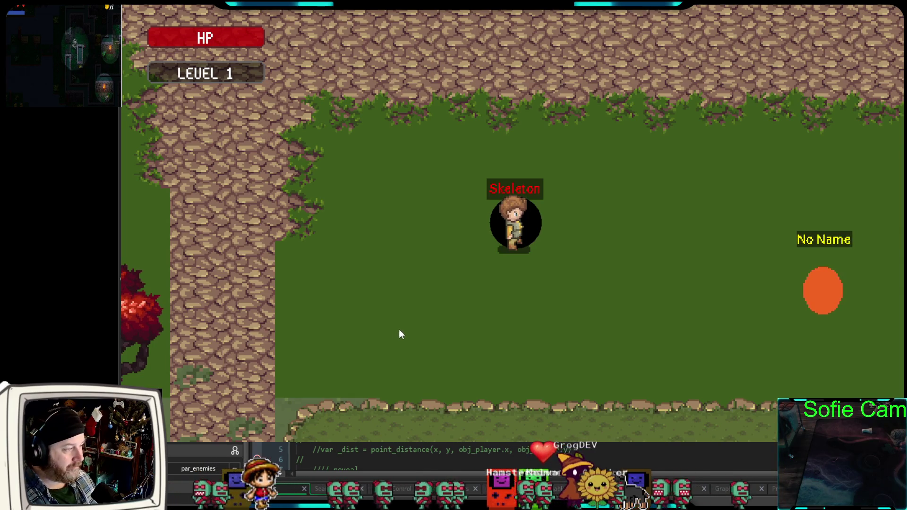
pyautogui.press('a')
pyautogui.press('s')
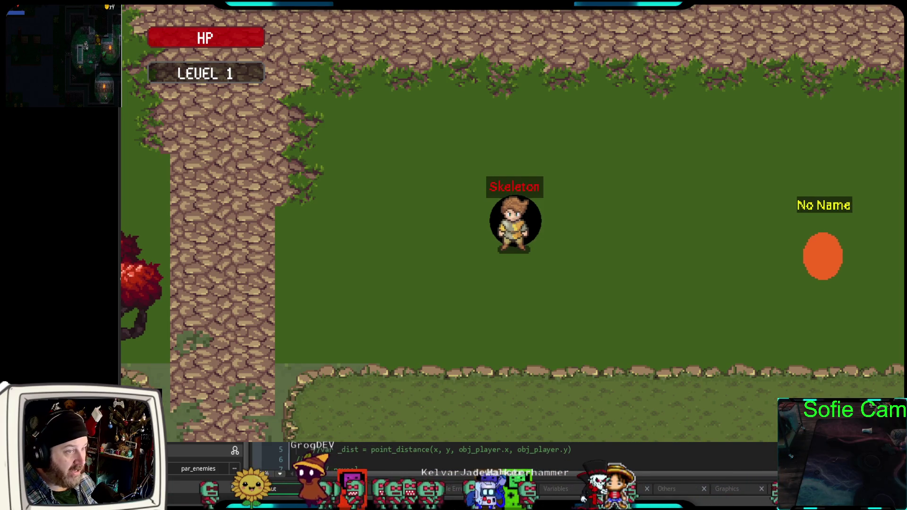
pyautogui.press('Escape')
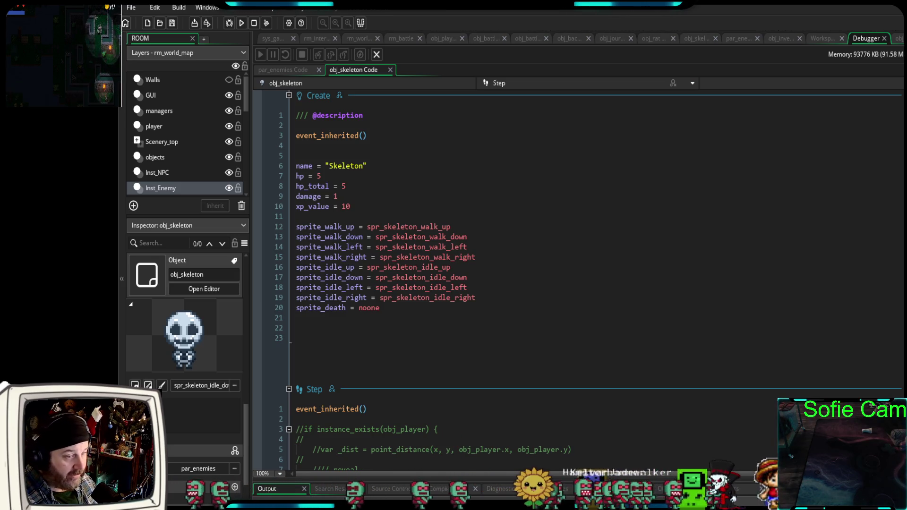
# - Review obj_skeleton's Create, Step and Draw code
pyautogui.click(690, 38)
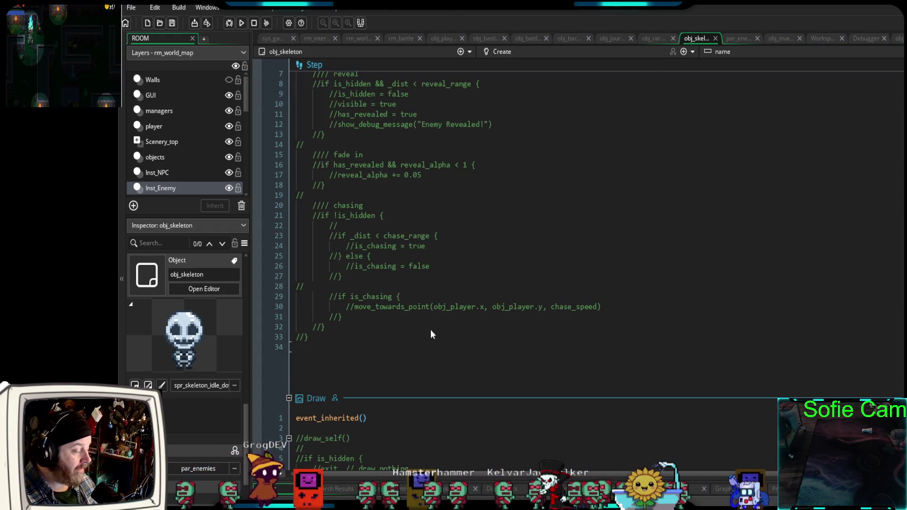
pyautogui.scroll(10, 504, 291)
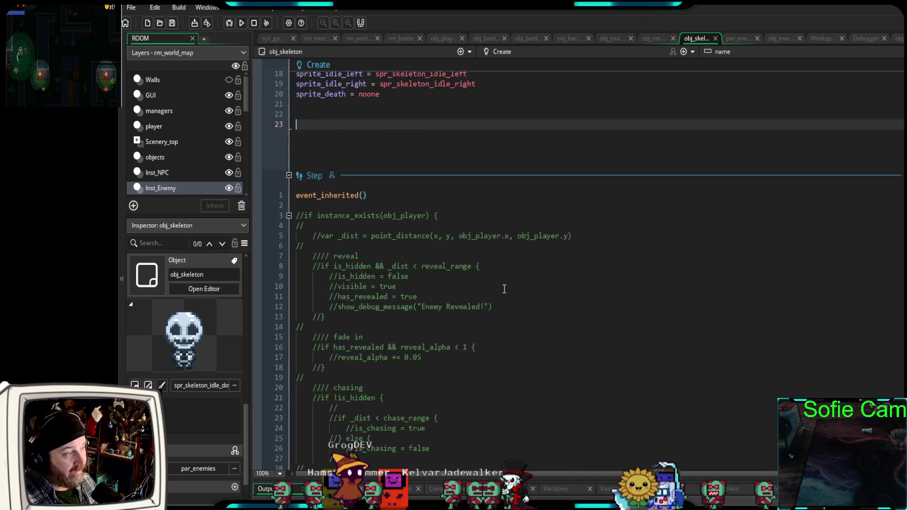
pyautogui.click(511, 304)
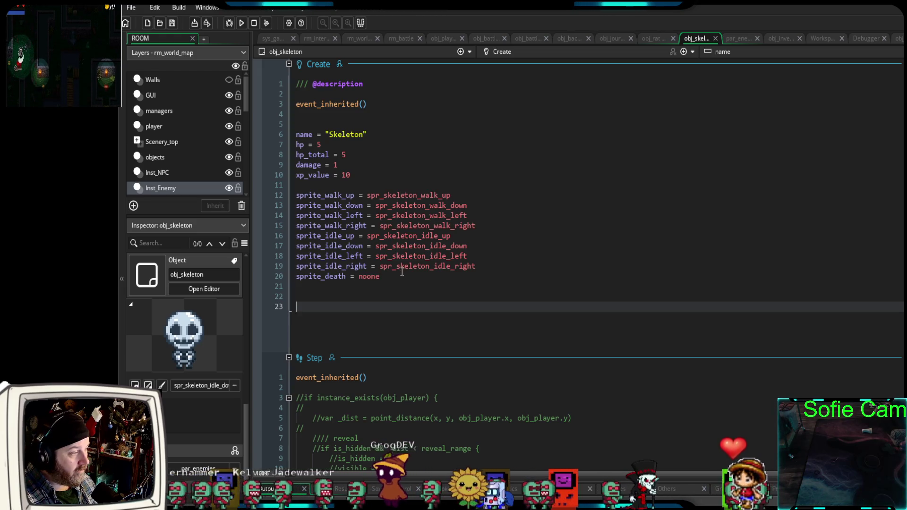
pyautogui.moveTo(402, 251)
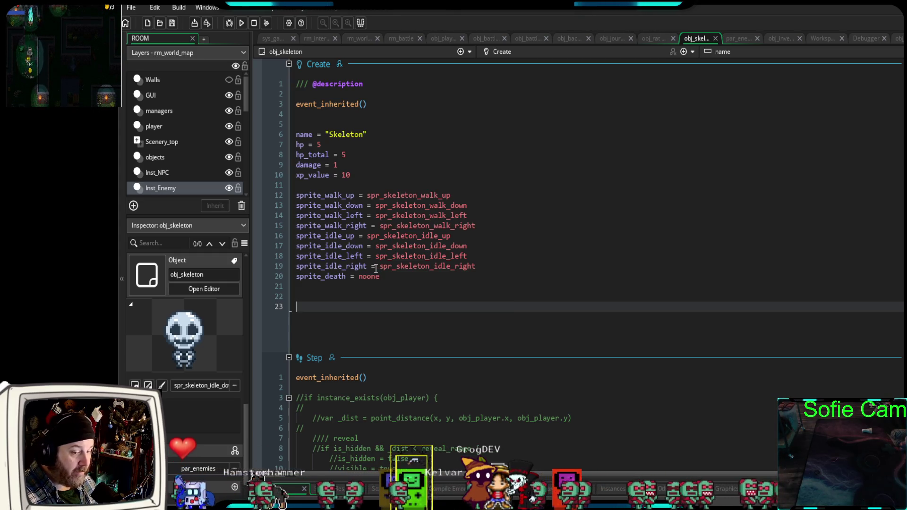
pyautogui.scroll(-10, 378, 293)
pyautogui.scroll(-12, 404, 315)
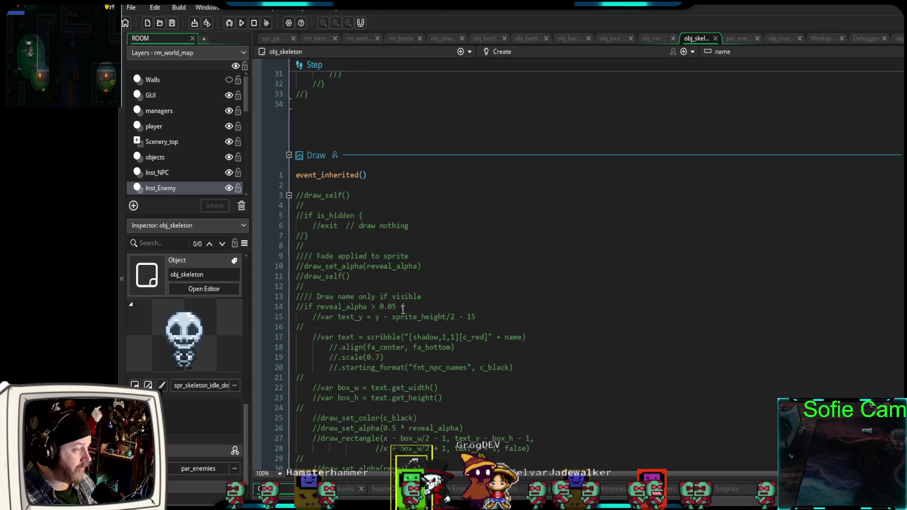
pyautogui.scroll(8, 403, 306)
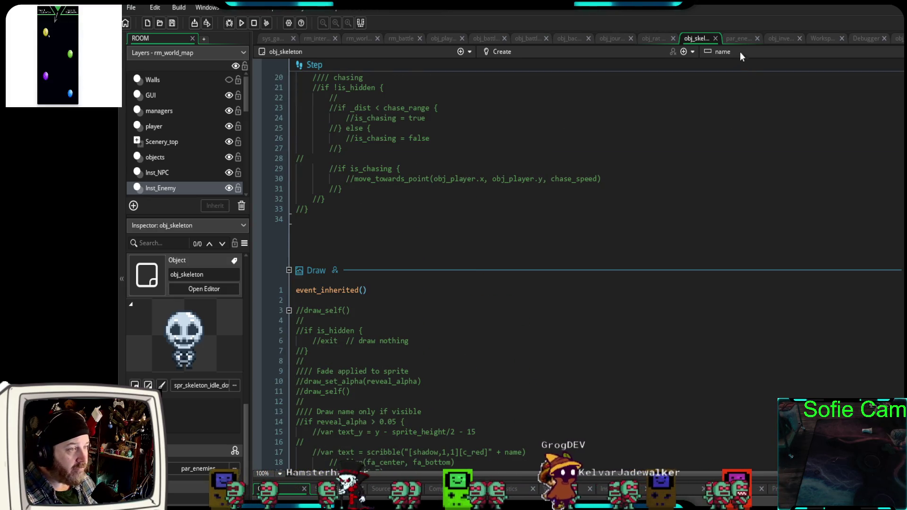
# - Bring up par_enemies' Draw event and place the cursor on line 17
pyautogui.click(739, 39)
pyautogui.scroll(-5, 534, 241)
pyautogui.scroll(4, 529, 248)
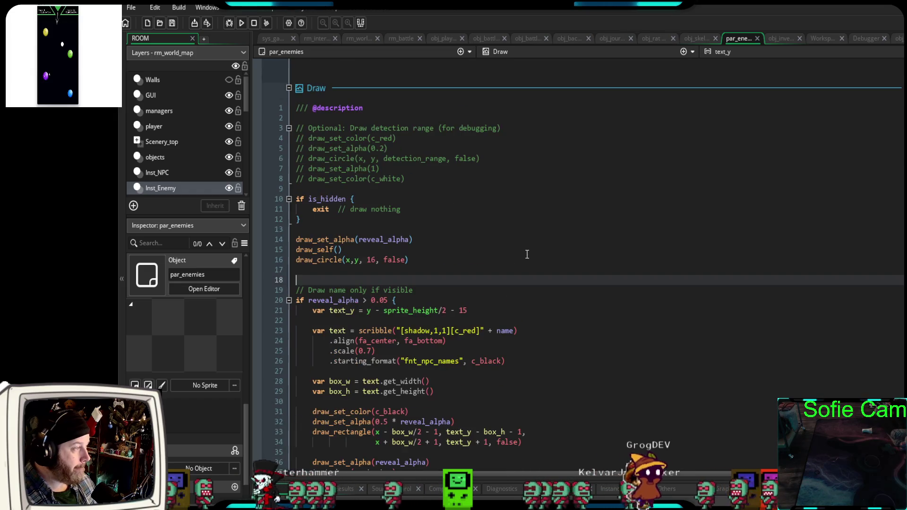
pyautogui.click(310, 271)
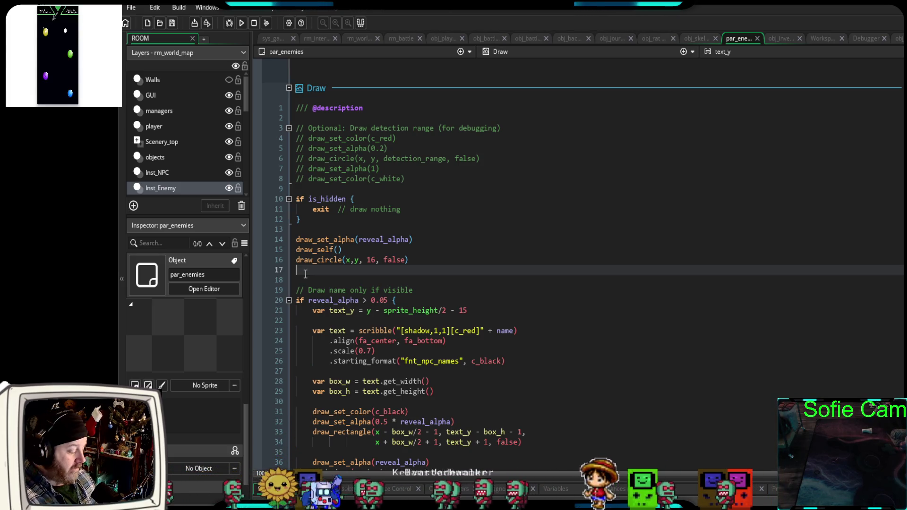
# - Add show_debug_message( with a sprite variable on line 17 of par_enemies' Draw event
pyautogui.write('show_d')
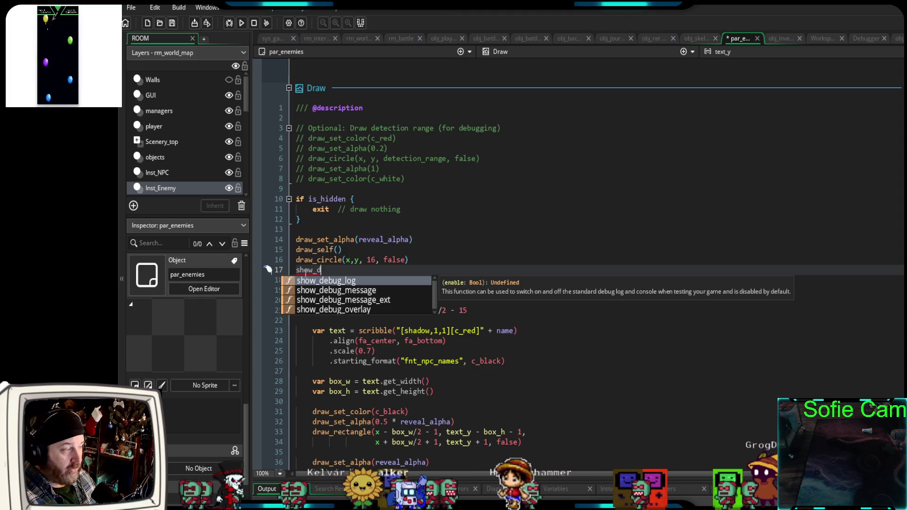
pyautogui.write('ebug_message')
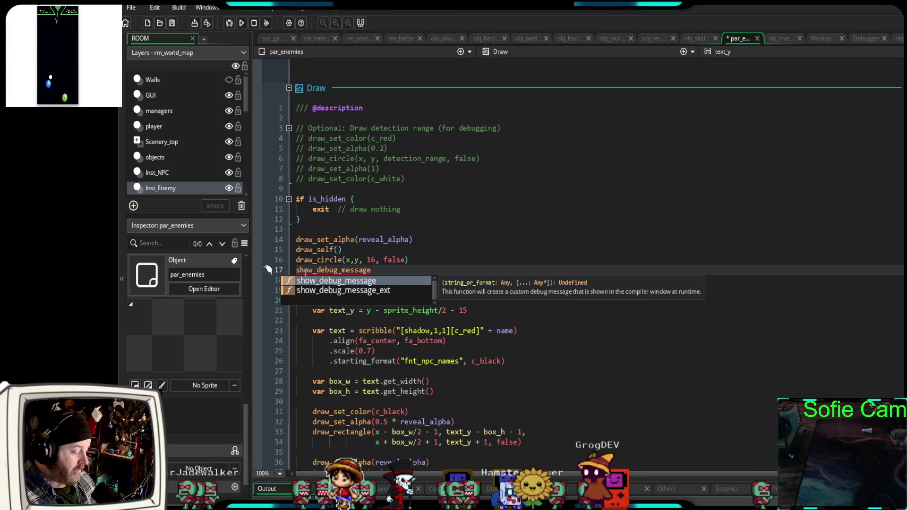
pyautogui.write('(')
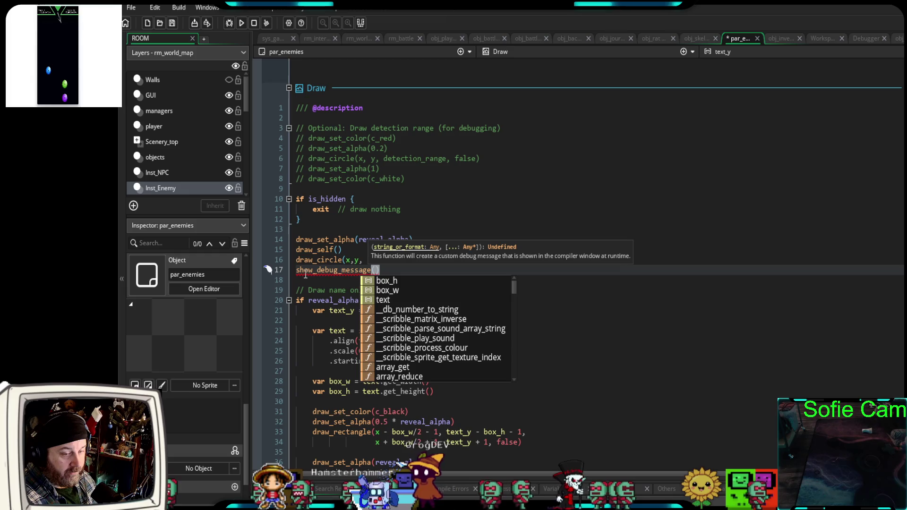
pyautogui.write('"s')
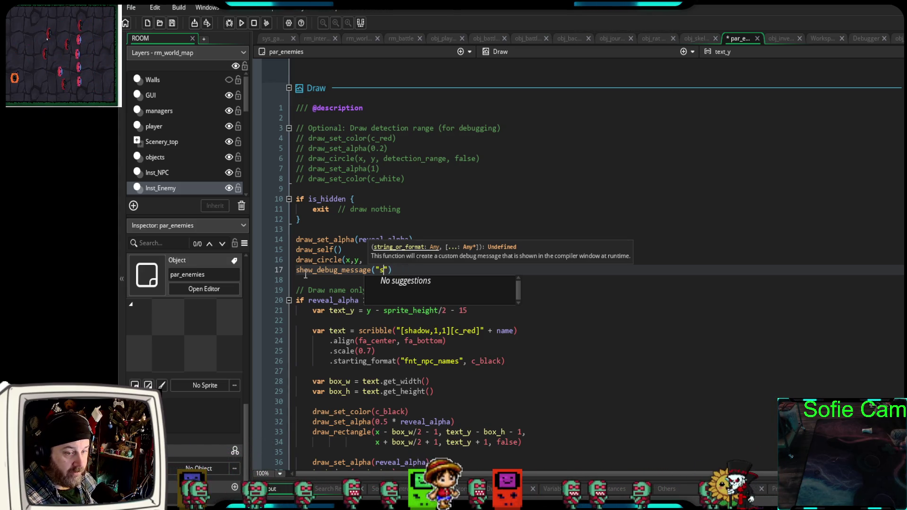
pyautogui.press('BackSpace')
pyautogui.press('BackSpace')
pyautogui.press('BackSpace')
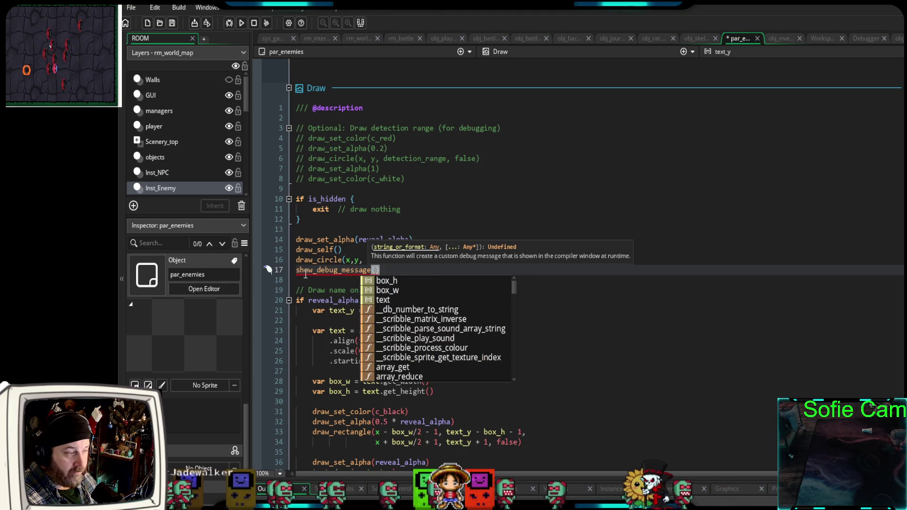
pyautogui.write('sprite_death = noone')
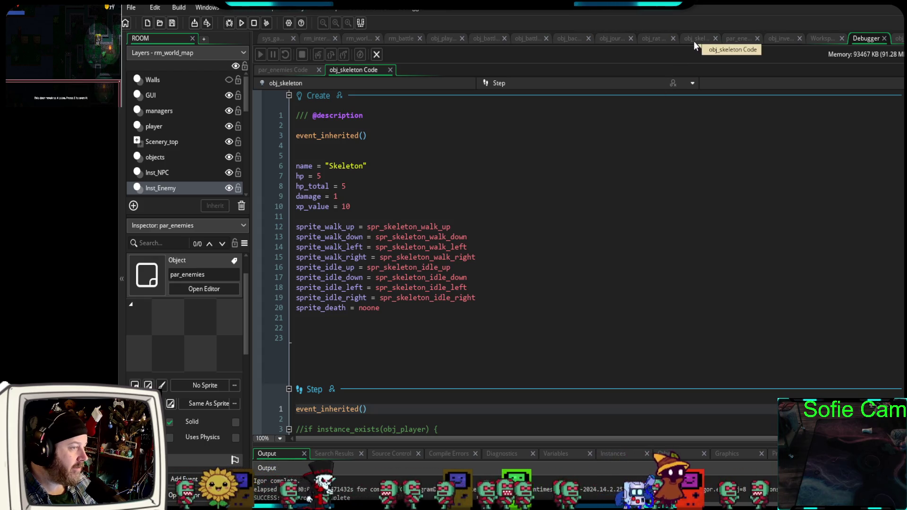
pyautogui.click(738, 38)
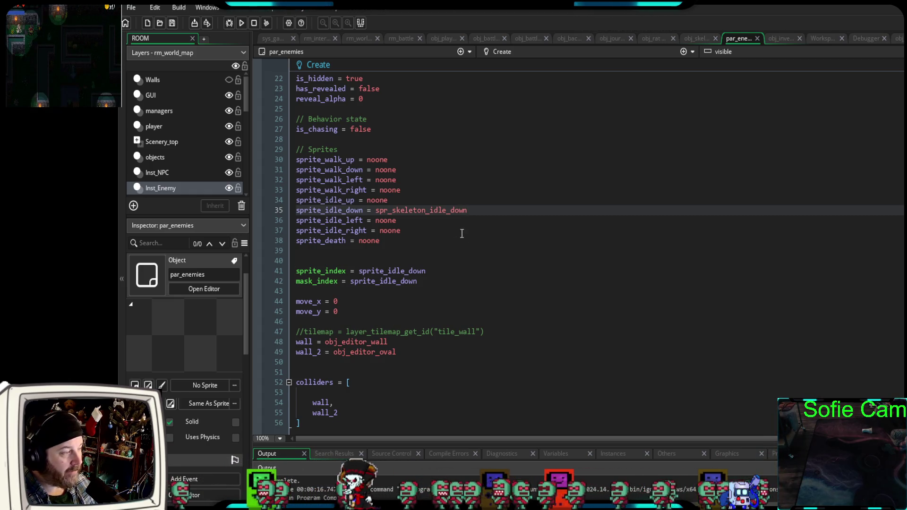
# - Replace spr_skeleton_idle_down with noone on line 35, then save and start a debug run
pyautogui.moveTo(476, 210); pyautogui.dragTo(376, 211)
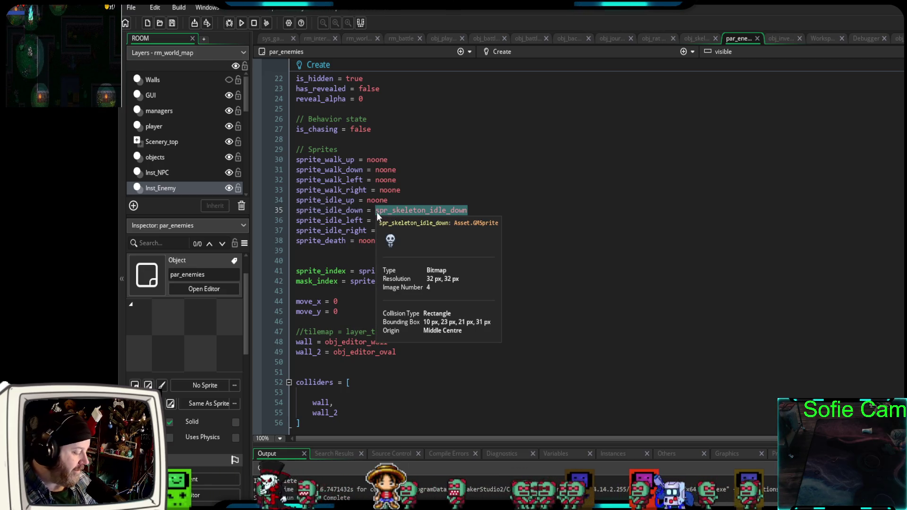
pyautogui.write('n')
pyautogui.write('oone')
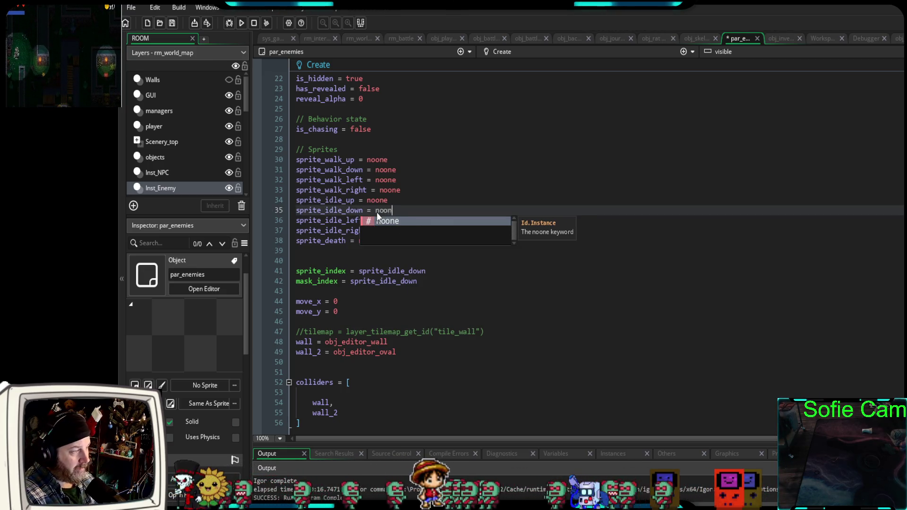
pyautogui.click(356, 263)
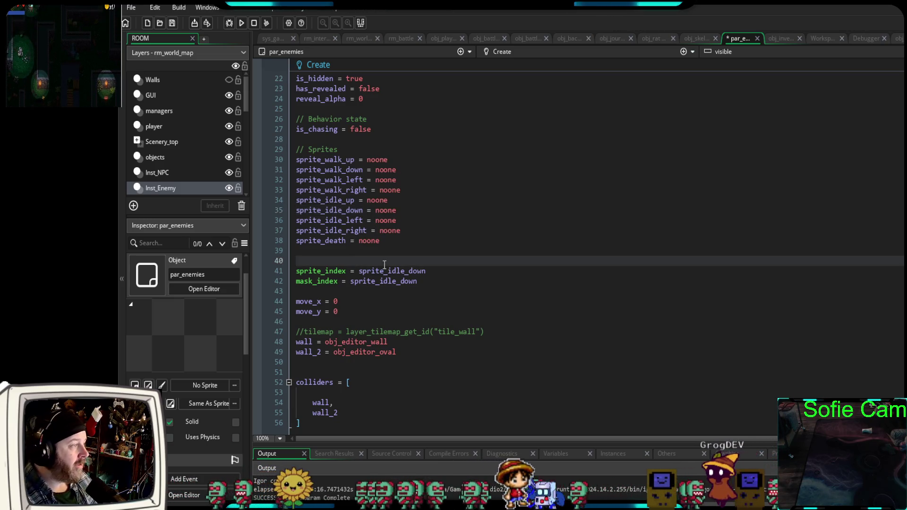
pyautogui.click(229, 23)
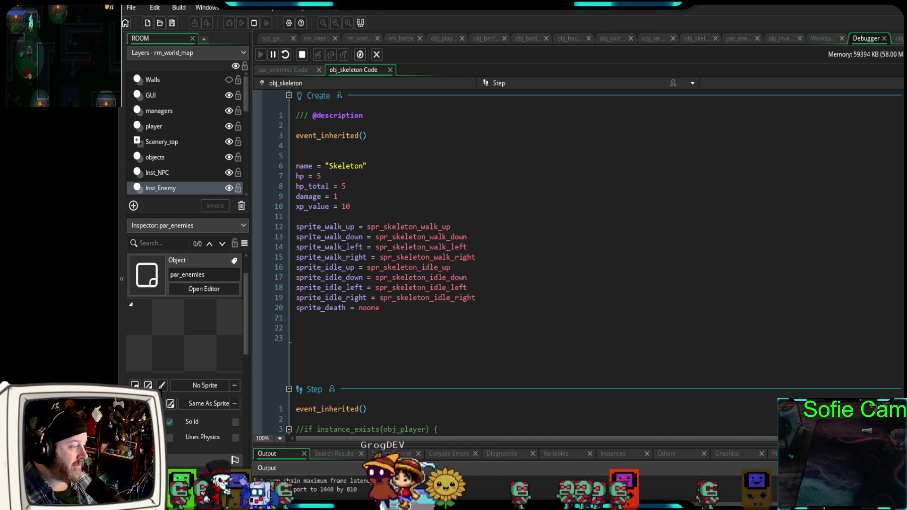
# - Enlarge the Output log, walk out of the tavern south to the Skeleton, then close the game
pyautogui.click(320, 433)
pyautogui.moveTo(320, 443); pyautogui.dragTo(318, 383)
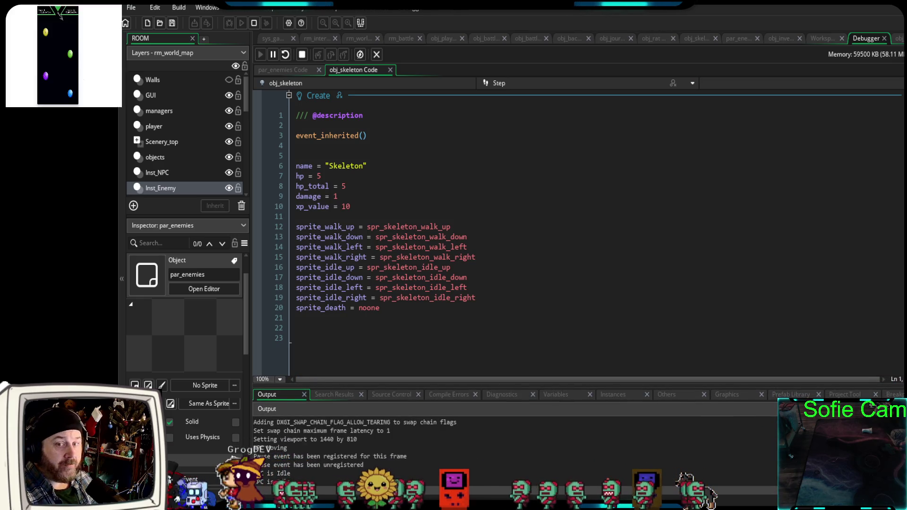
pyautogui.press('s')
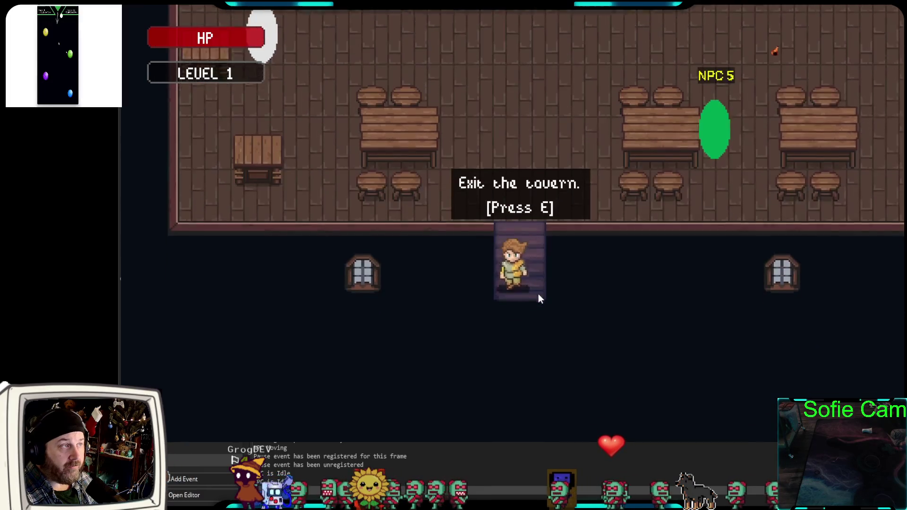
pyautogui.press('e')
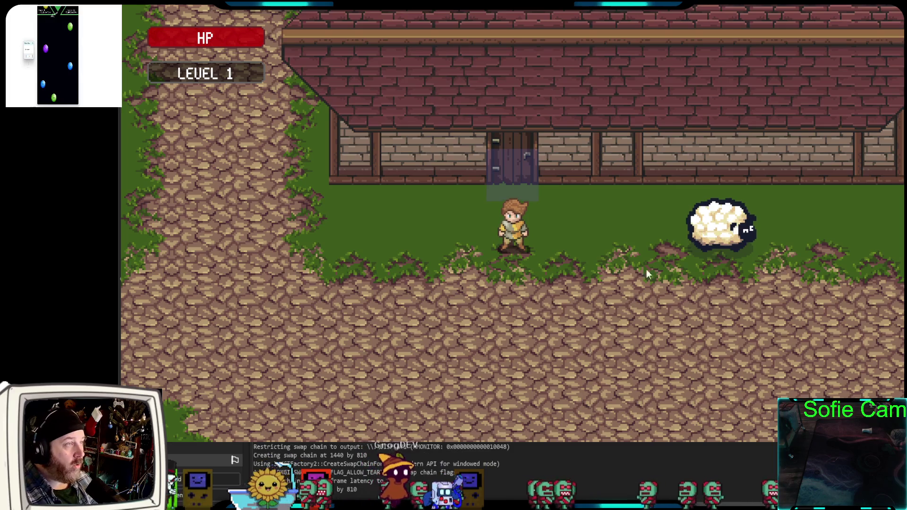
pyautogui.press('s')
pyautogui.press('s')
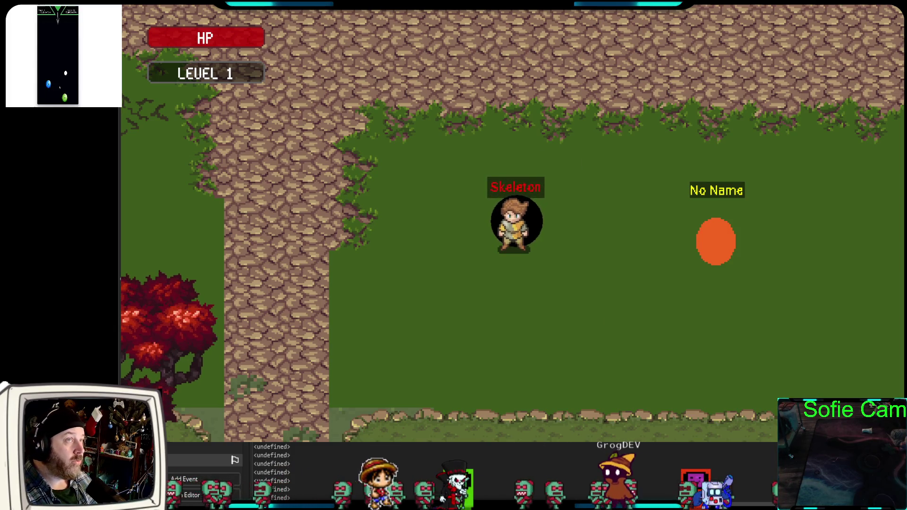
pyautogui.press('Escape')
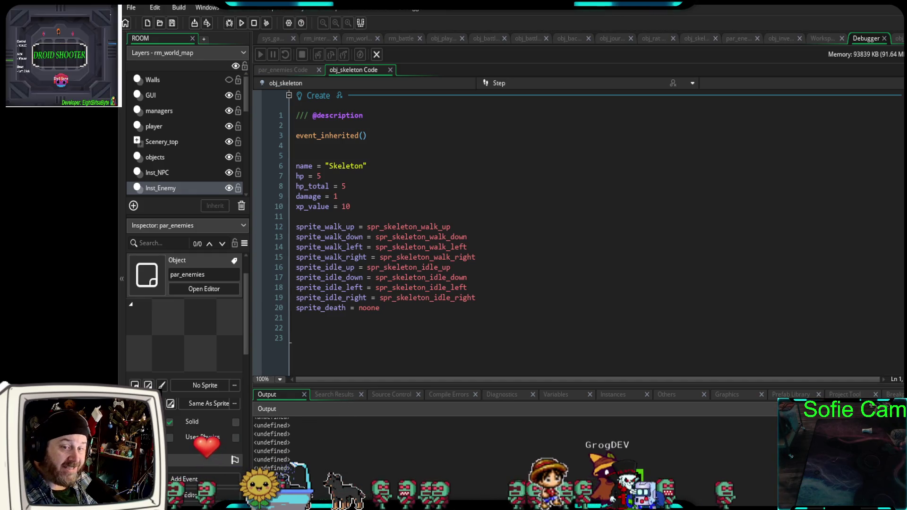
pyautogui.click(282, 443)
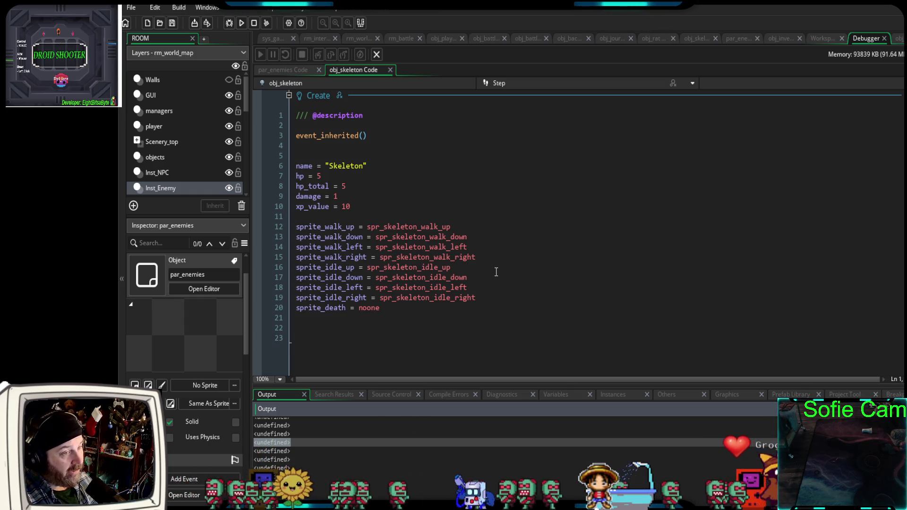
# - Highlight par_enemies' noone default on line 38, then select obj_skeleton's sprite lines 13–20
pyautogui.click(735, 38)
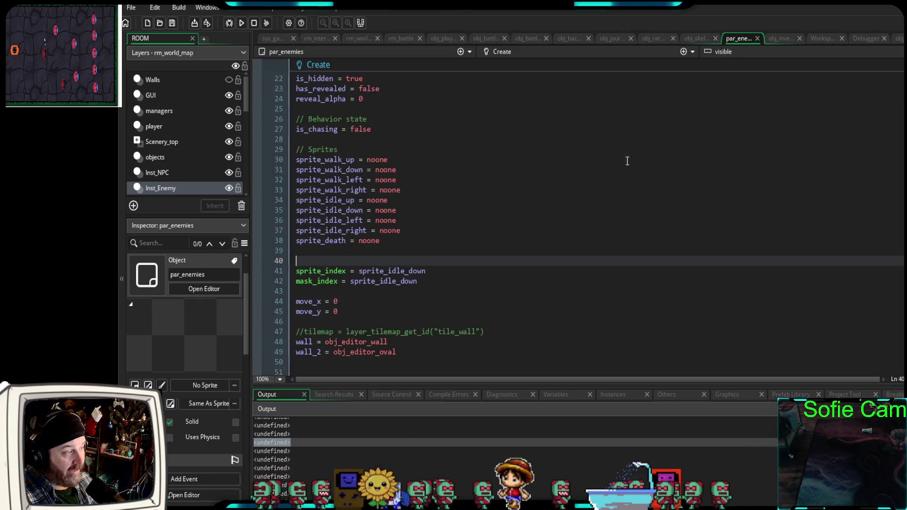
pyautogui.moveTo(380, 240); pyautogui.dragTo(359, 241)
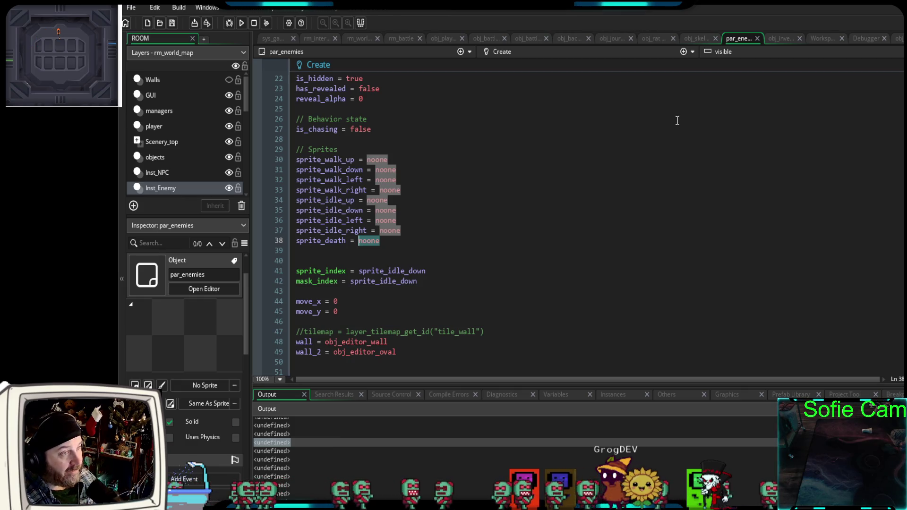
pyautogui.click(699, 38)
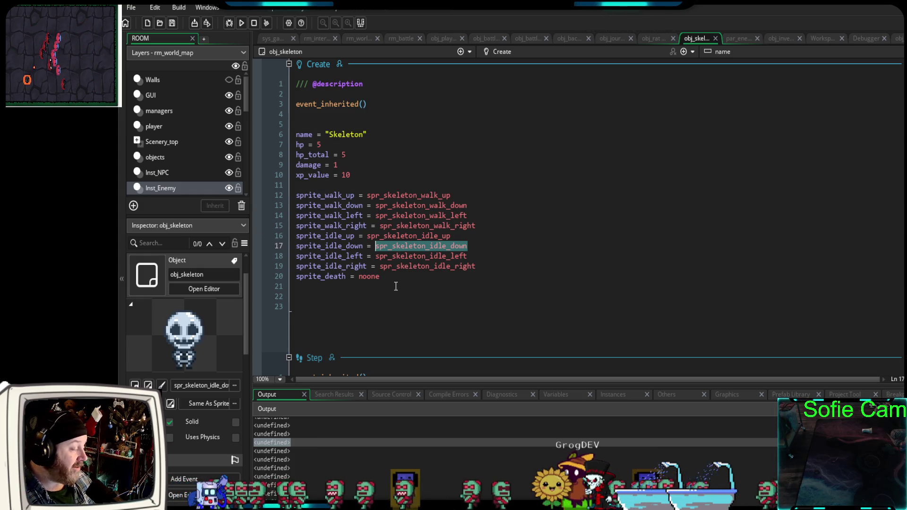
pyautogui.moveTo(396, 279)
pyautogui.mouseDown()
pyautogui.moveTo(330, 276)
pyautogui.moveTo(293, 195)
pyautogui.mouseUp()
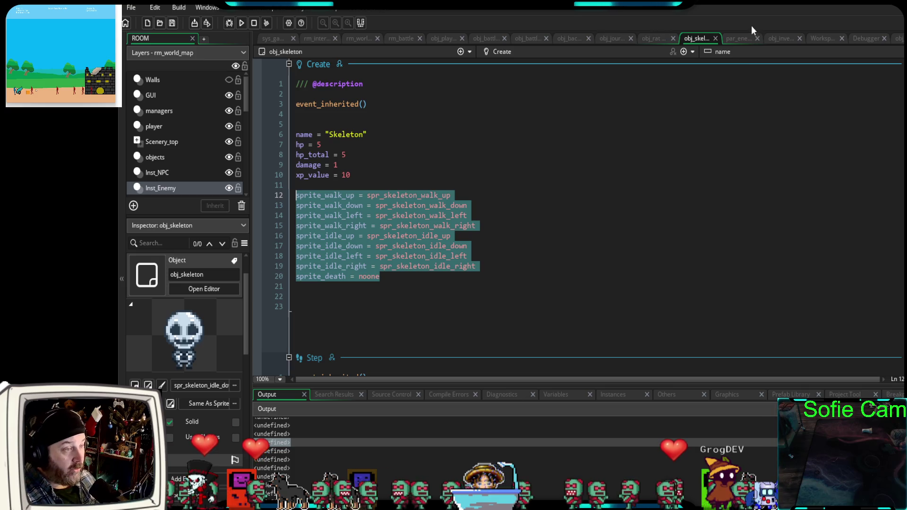
pyautogui.click(740, 39)
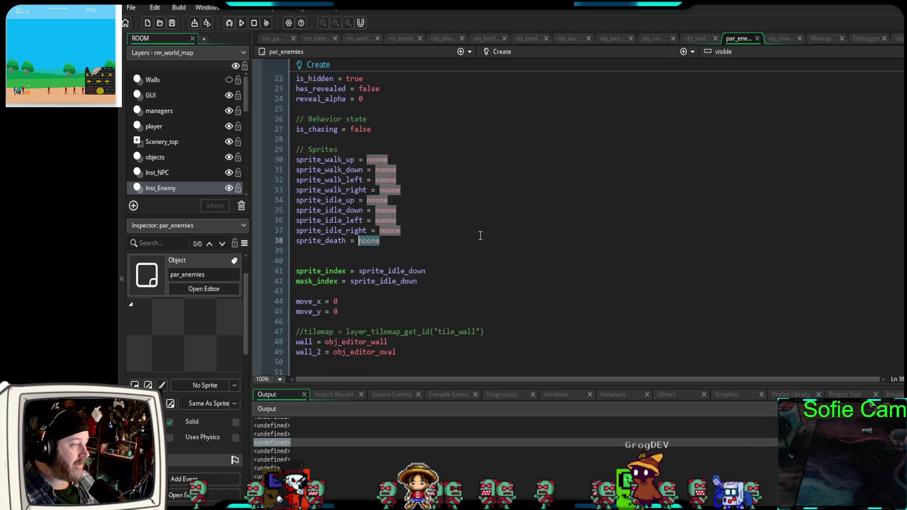
# - Restore spr_skeleton_idle_down on line 35 of par_enemies' Create code
pyautogui.click(407, 191)
pyautogui.click(404, 200)
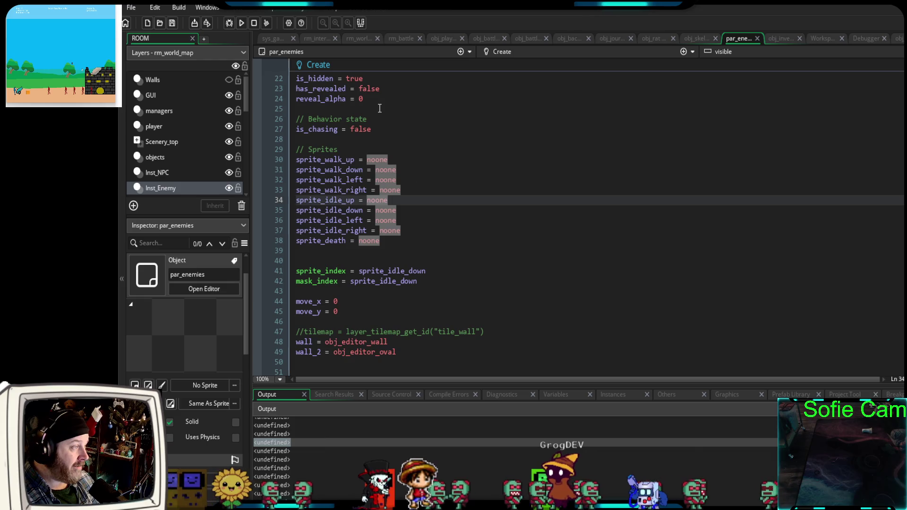
pyautogui.click(416, 246)
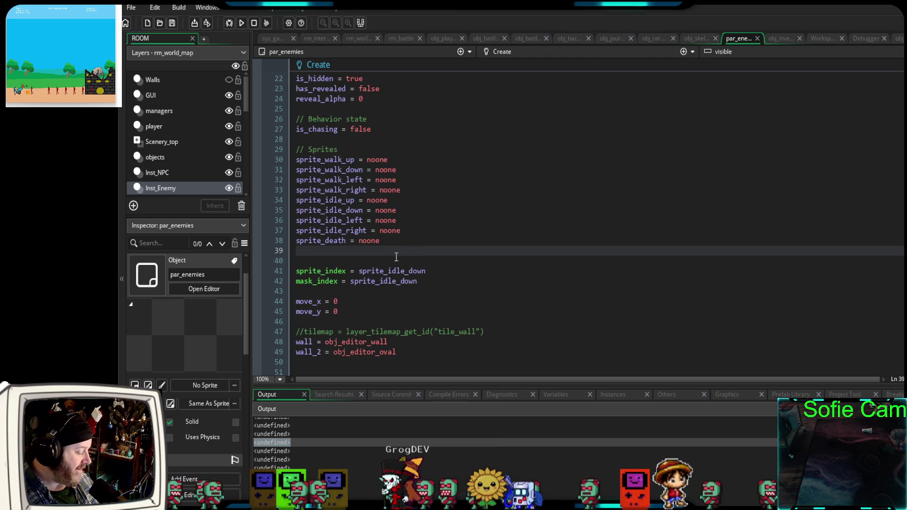
pyautogui.hotkey('ctrl', 'z')
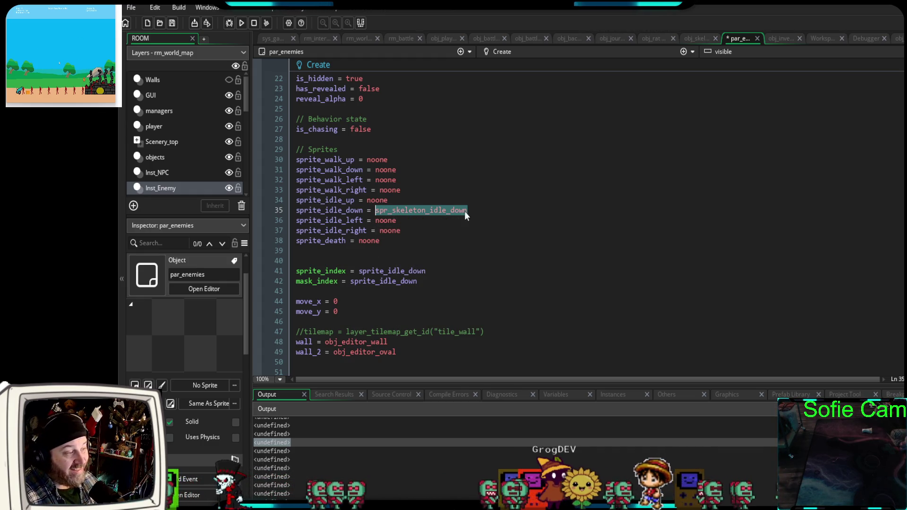
# - Select the spr_skeleton_idle_down name and launch a debug run of the game
pyautogui.moveTo(422, 281); pyautogui.dragTo(290, 265)
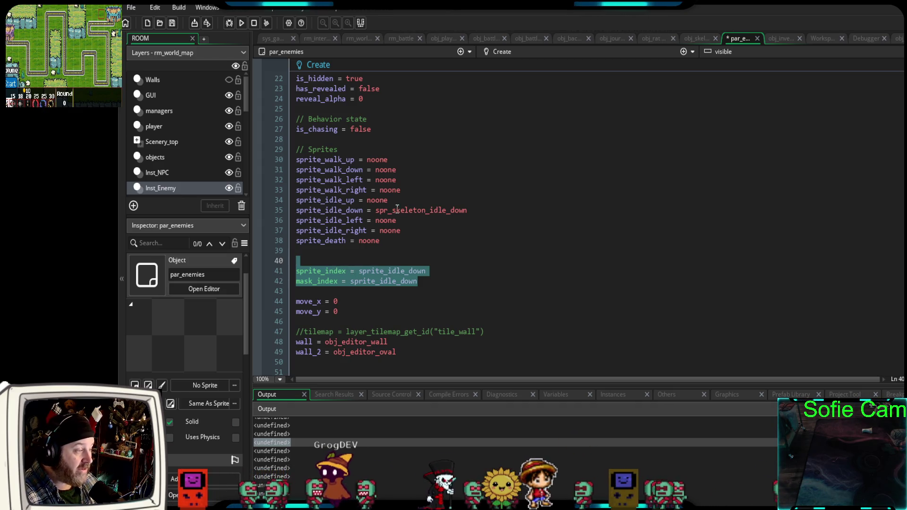
pyautogui.moveTo(503, 212)
pyautogui.mouseDown()
pyautogui.moveTo(378, 210)
pyautogui.moveTo(357, 219)
pyautogui.moveTo(376, 214)
pyautogui.mouseUp()
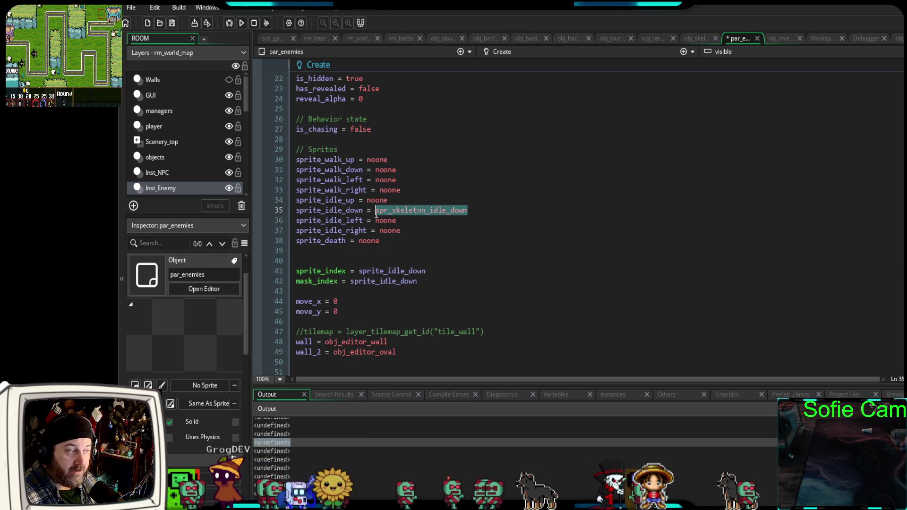
pyautogui.click(376, 211)
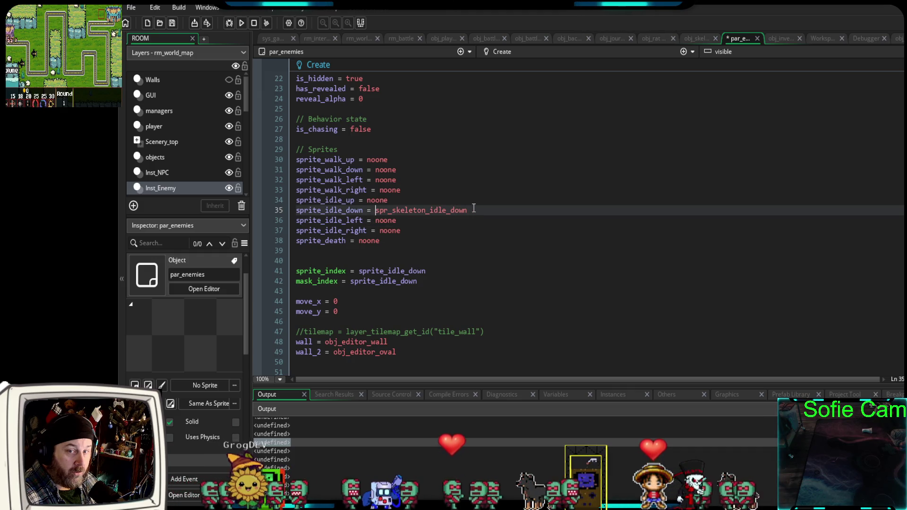
pyautogui.doubleClick(380, 212)
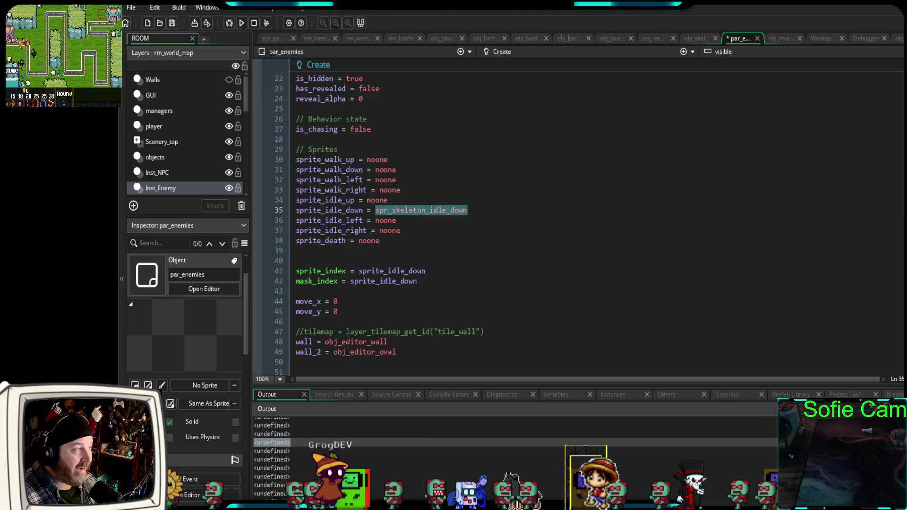
pyautogui.click(228, 25)
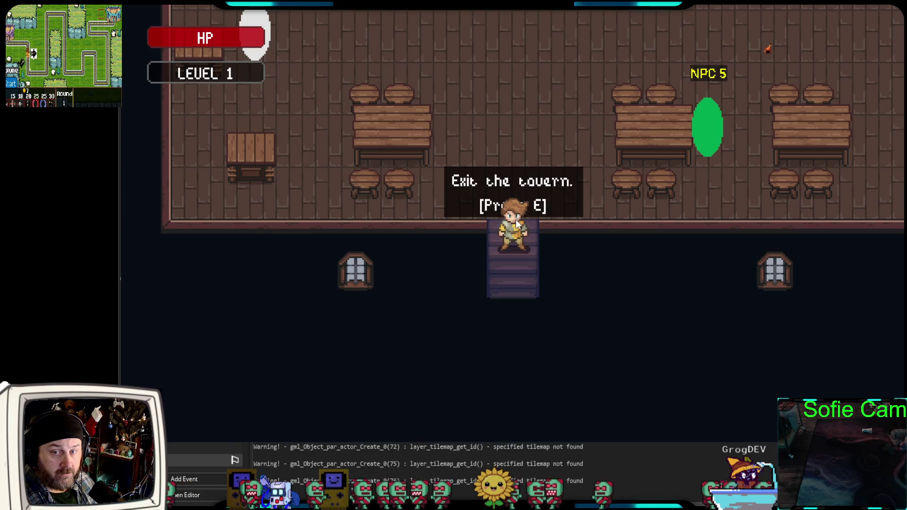
pyautogui.press('e')
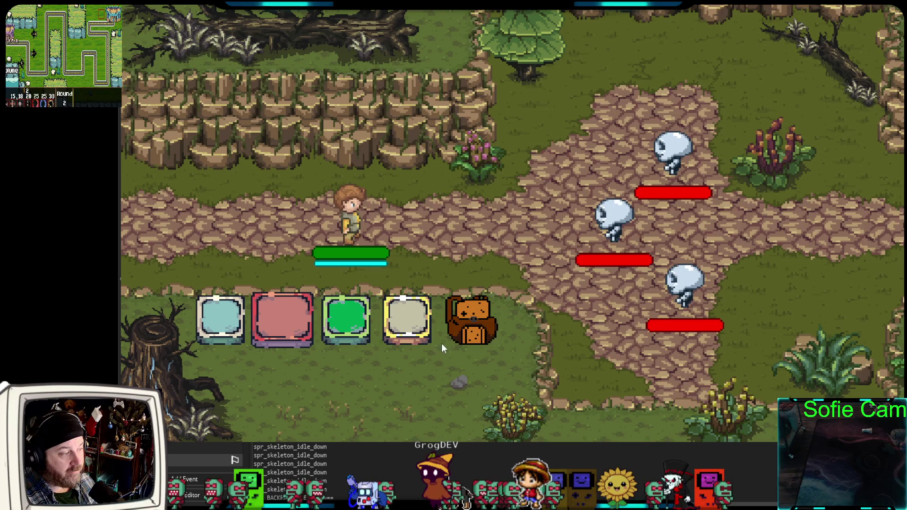
pyautogui.click(401, 328)
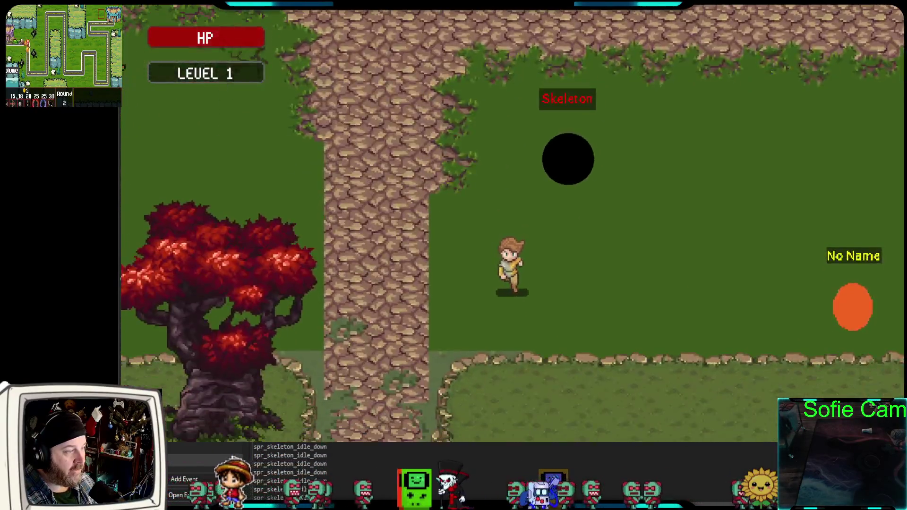
pyautogui.press('Escape')
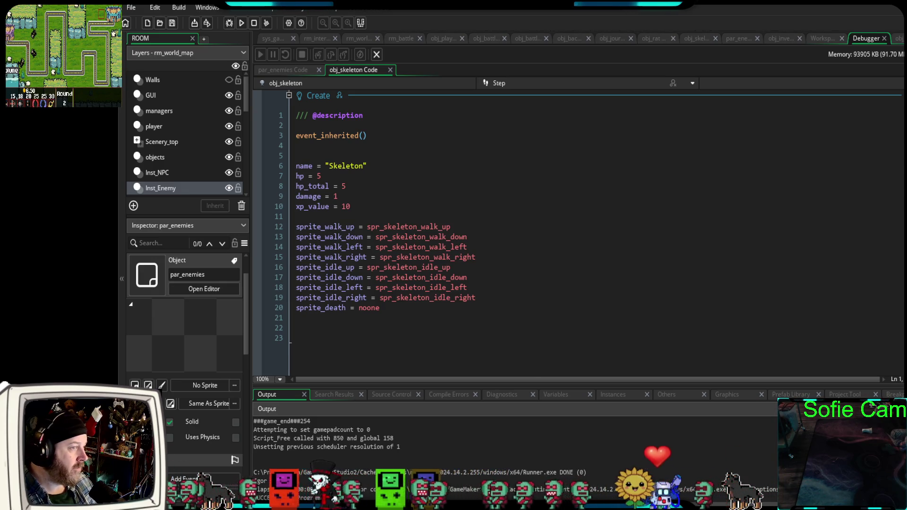
# - Review par_enemies' sprite defaults, selecting spr_skeleton_idle_down on line 35
pyautogui.click(740, 38)
pyautogui.click(452, 242)
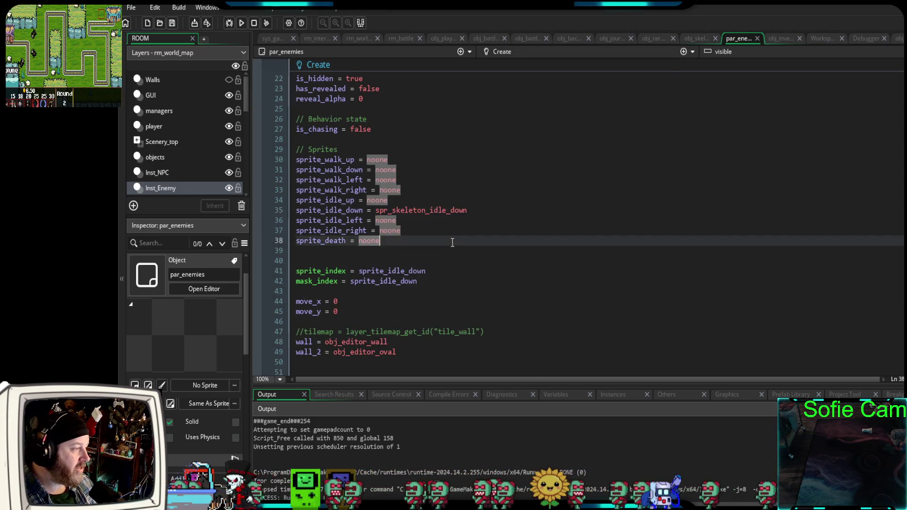
pyautogui.moveTo(488, 213)
pyautogui.mouseDown()
pyautogui.moveTo(331, 221)
pyautogui.moveTo(380, 211)
pyautogui.mouseUp()
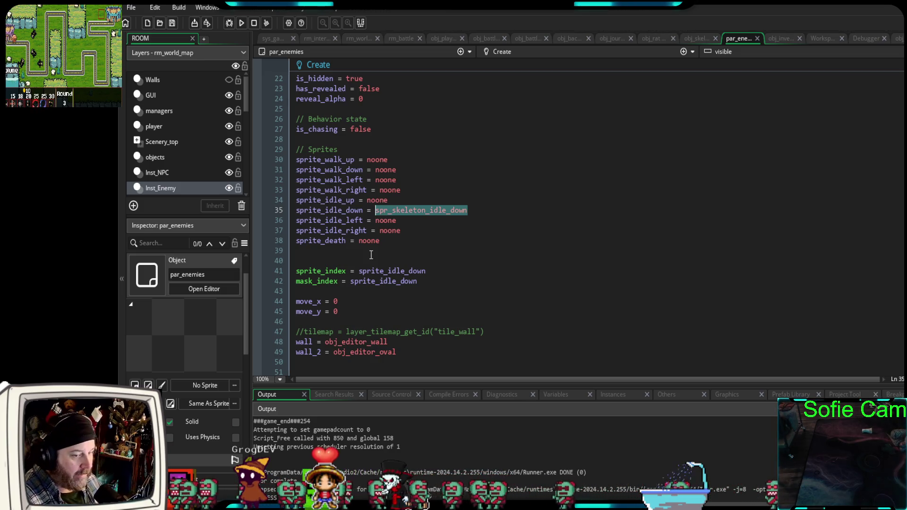
# - Select obj_skeleton's eight walk and idle sprite lines 12–19 to copy
pyautogui.click(699, 38)
pyautogui.click(413, 275)
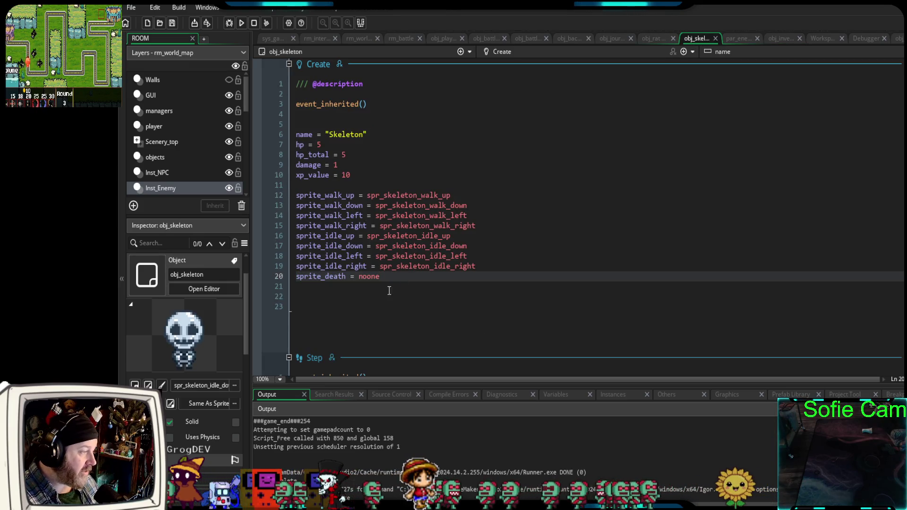
pyautogui.moveTo(377, 277); pyautogui.dragTo(288, 200)
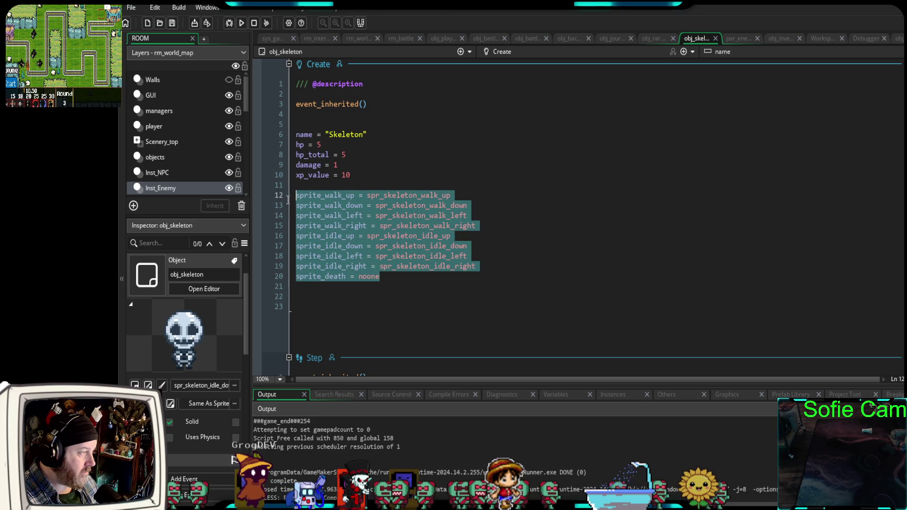
pyautogui.moveTo(522, 267)
pyautogui.mouseDown()
pyautogui.moveTo(303, 217)
pyautogui.moveTo(296, 198)
pyautogui.mouseUp()
pyautogui.hotkey('ctrl', 'c')
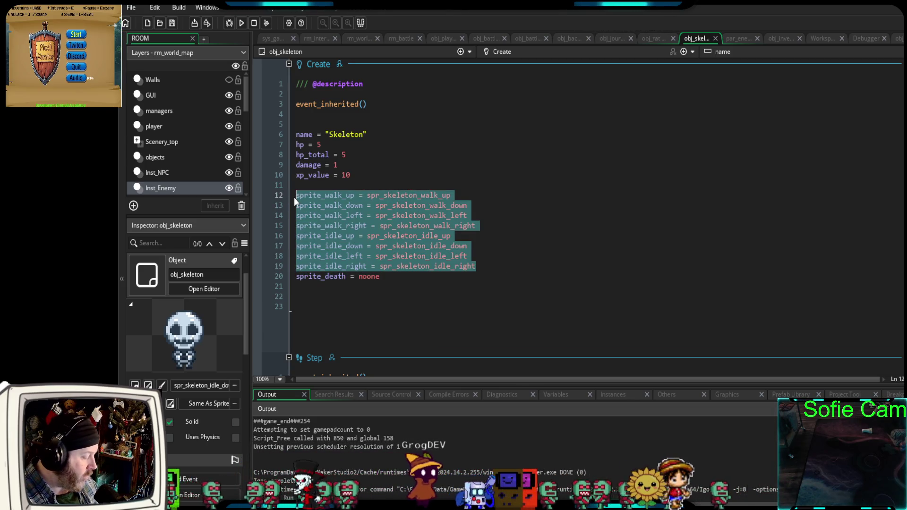
pyautogui.click(739, 38)
# - Paste the skeleton sprites over par_enemies lines 30–37 and comment out draw_circle on Draw line 16
pyautogui.moveTo(402, 232)
pyautogui.mouseDown()
pyautogui.moveTo(329, 218)
pyautogui.moveTo(276, 162)
pyautogui.mouseUp()
pyautogui.hotkey('ctrl', 'v')
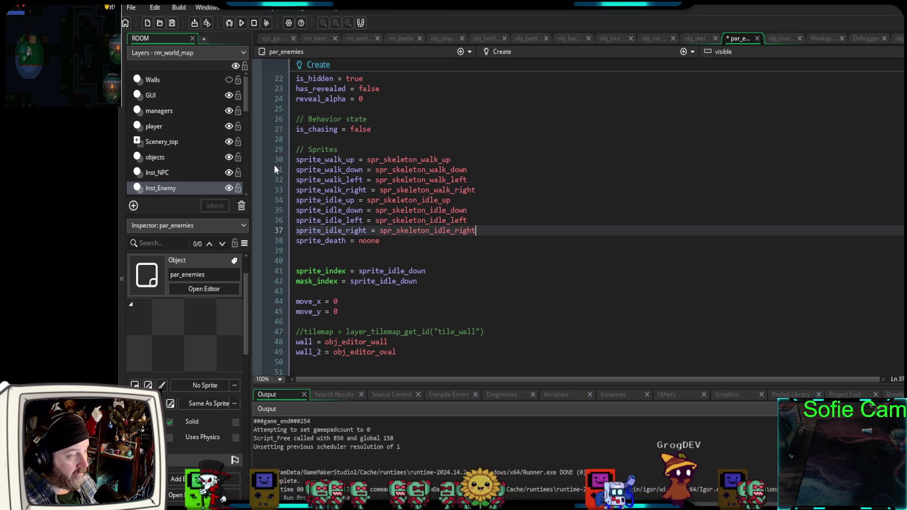
pyautogui.scroll(-15, 472, 235)
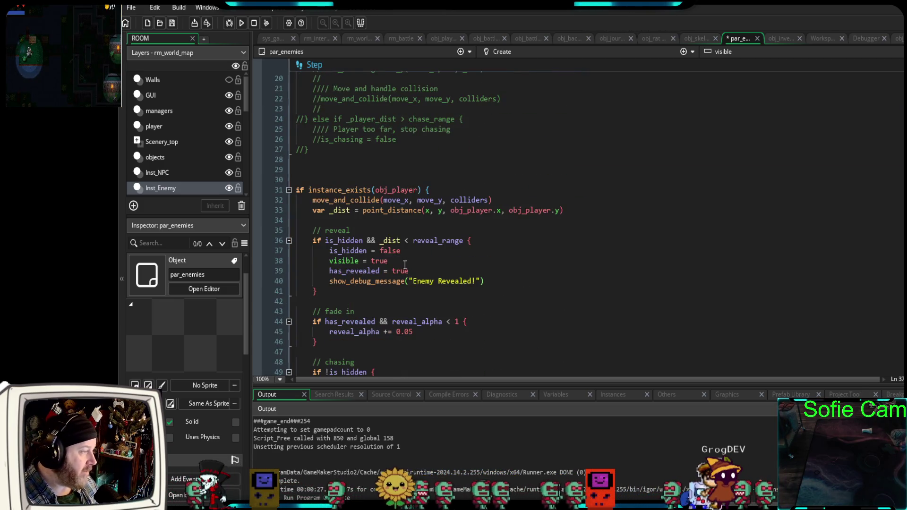
pyautogui.scroll(-2, 411, 269)
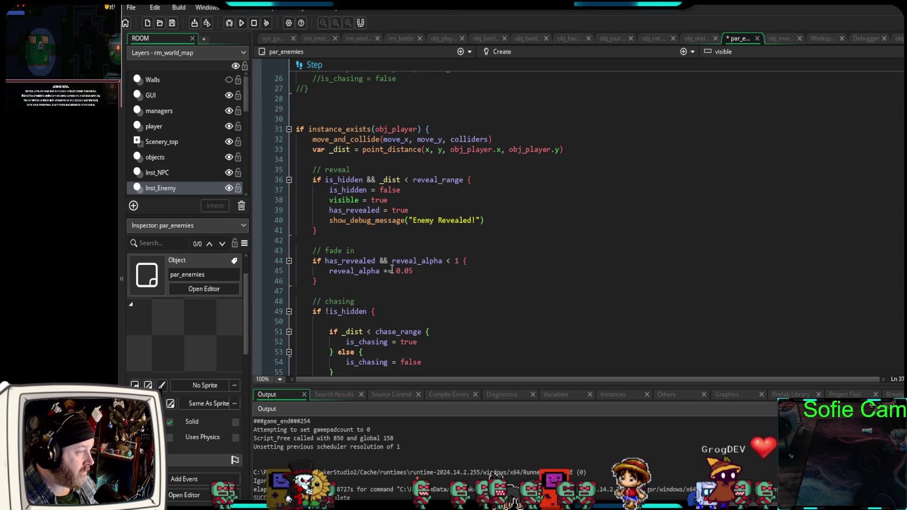
pyautogui.scroll(-2, 391, 268)
pyautogui.scroll(-10, 391, 268)
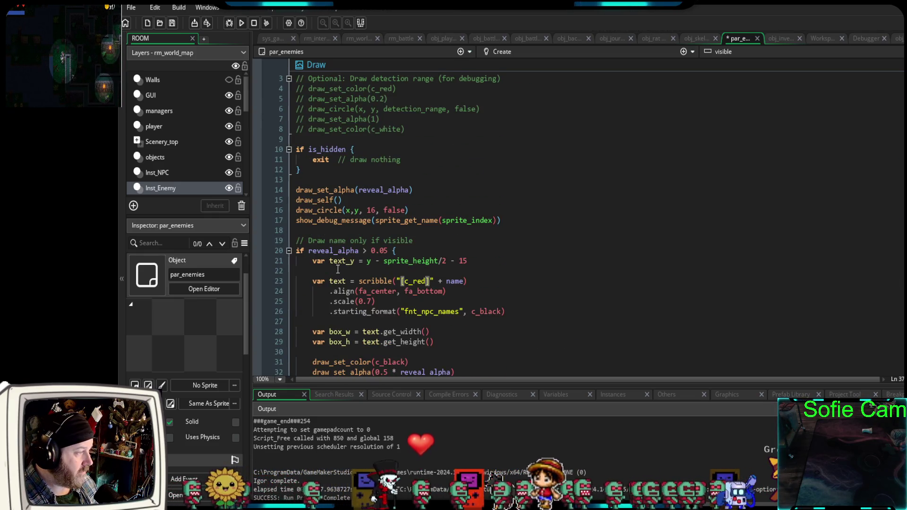
pyautogui.click(296, 211)
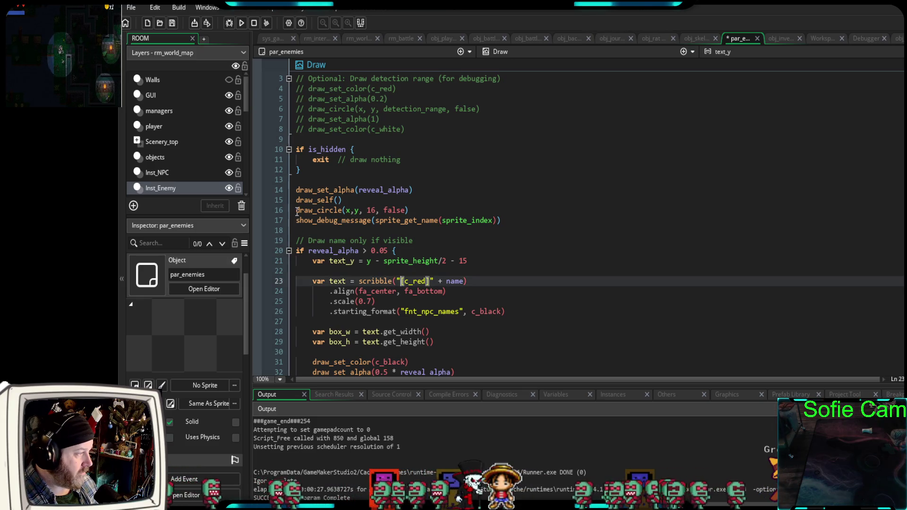
pyautogui.click(297, 211)
pyautogui.write('//')
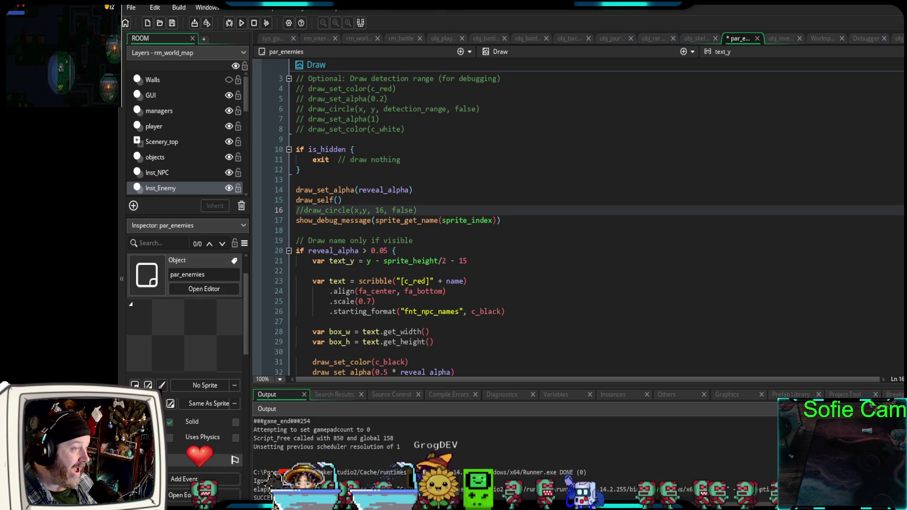
pyautogui.scroll(5, 520, 222)
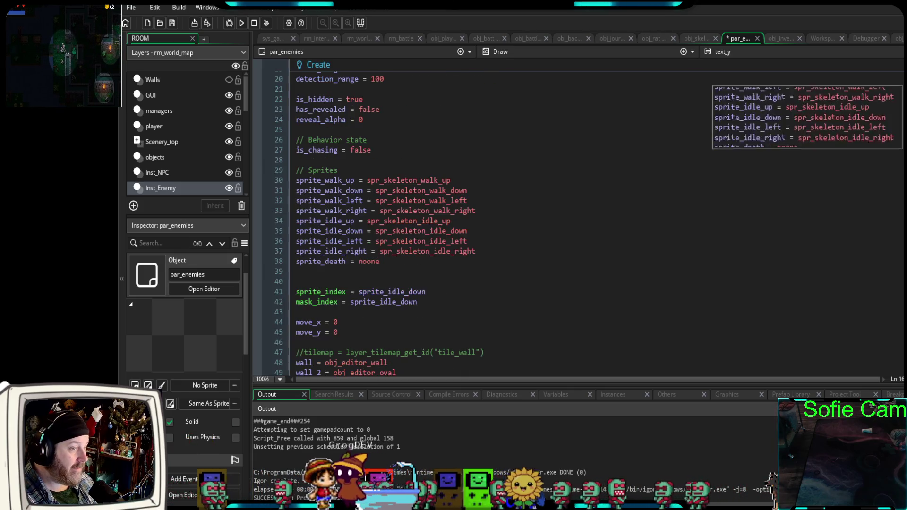
# - Start a debug run and walk the player out of the tavern toward the Skeleton
pyautogui.click(229, 23)
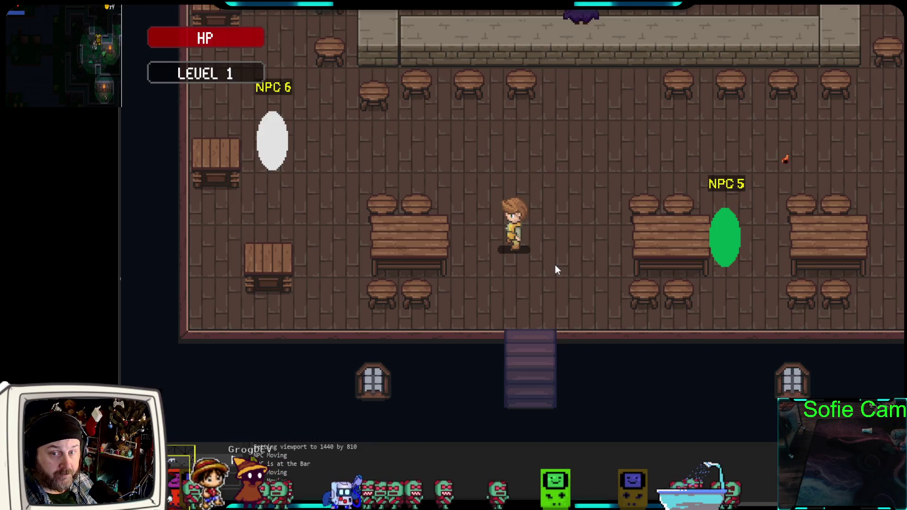
pyautogui.press('s')
pyautogui.press('e')
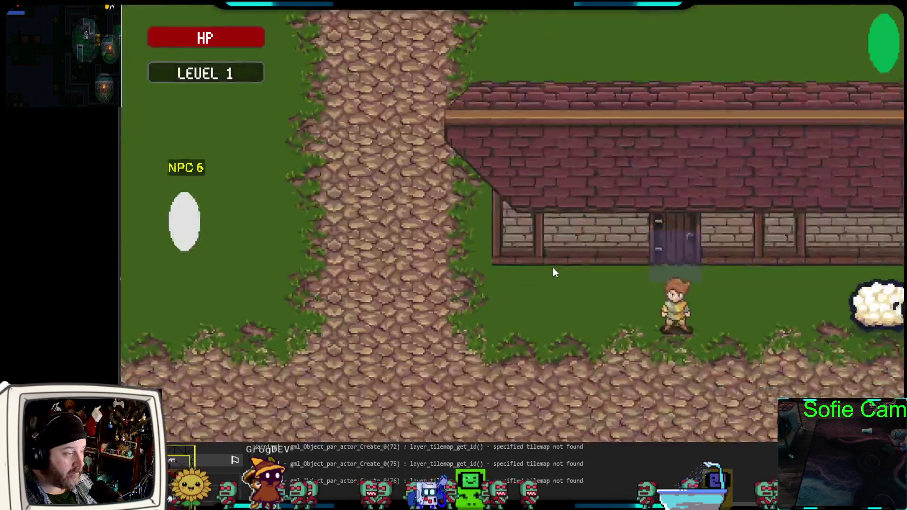
pyautogui.press('s')
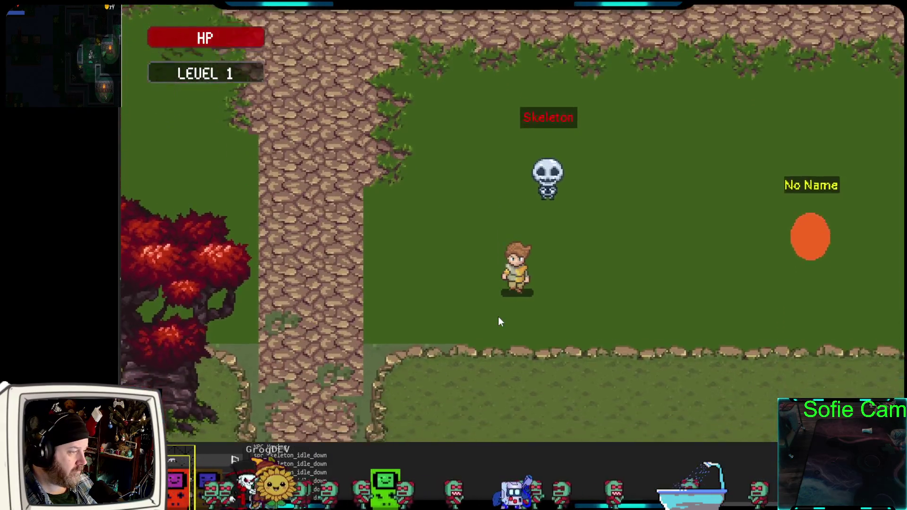
pyautogui.press('d')
pyautogui.press('w')
# - Walk around the Skeleton to confirm its skeleton sprite shows, then close the game
pyautogui.press('s')
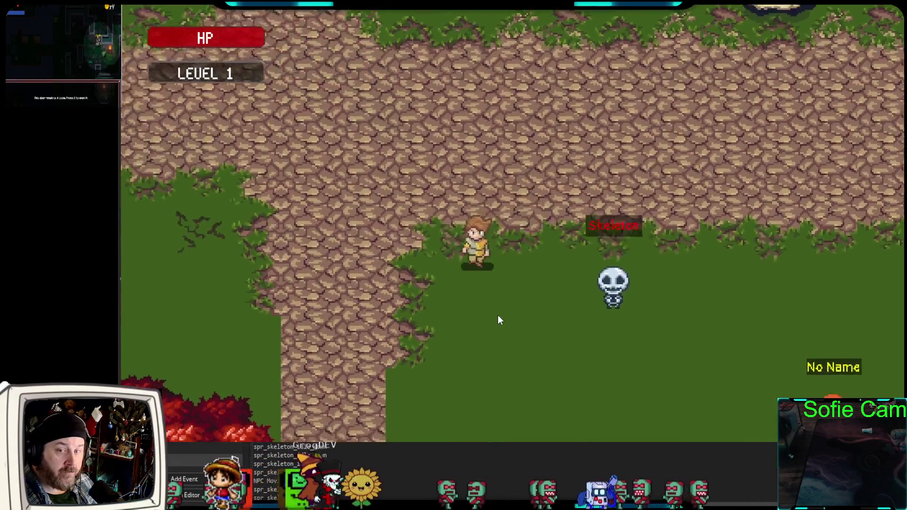
pyautogui.press('d')
pyautogui.press('w')
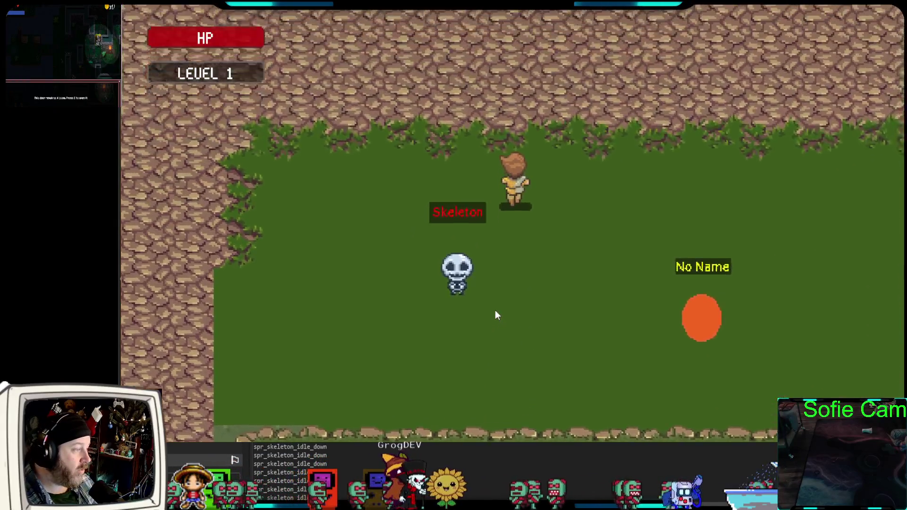
pyautogui.press('a')
pyautogui.press('s')
pyautogui.press('d')
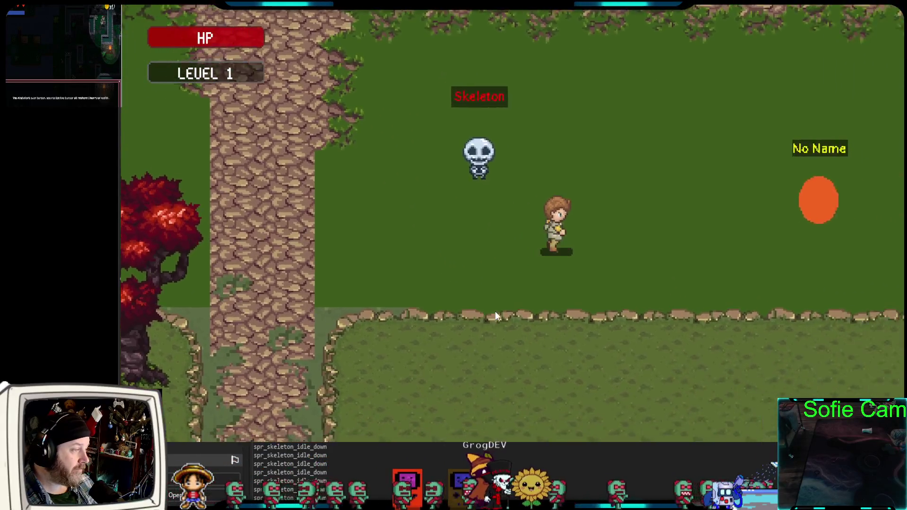
pyautogui.press('w')
pyautogui.press('a')
pyautogui.press('s')
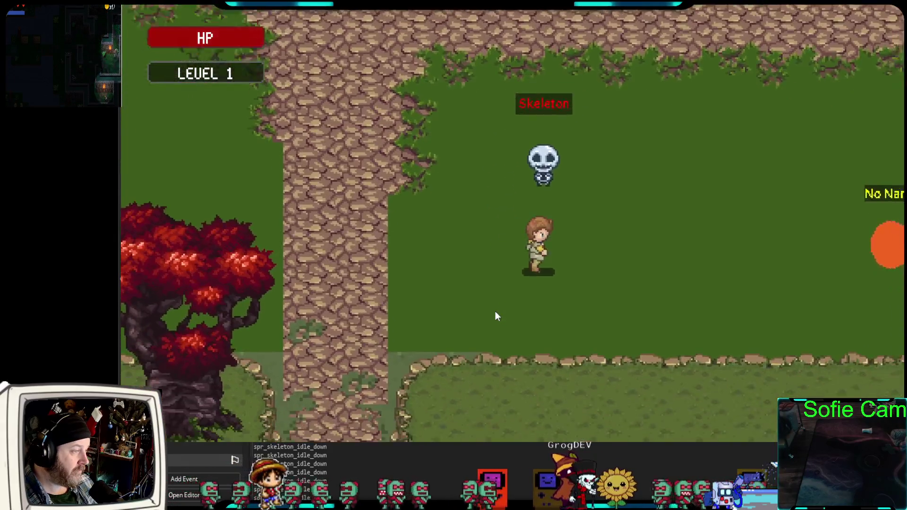
pyautogui.press('d')
pyautogui.press('w')
pyautogui.press('a')
pyautogui.press('s')
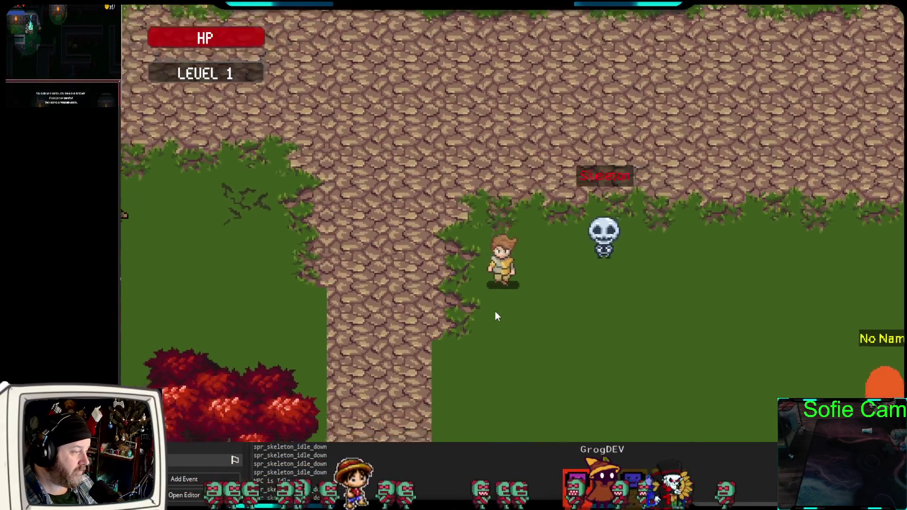
pyautogui.press('d')
pyautogui.press('w')
pyautogui.press('a')
pyautogui.press('w')
pyautogui.press('a')
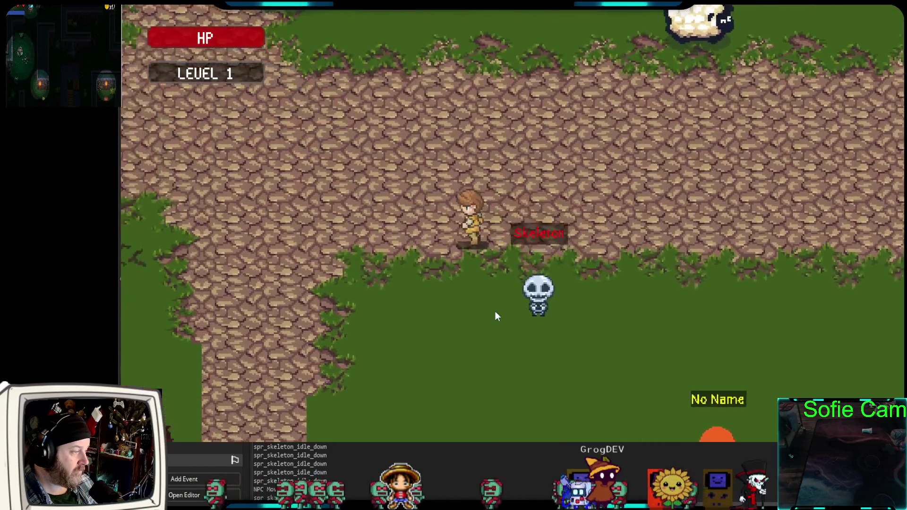
pyautogui.press('s')
pyautogui.press('d')
pyautogui.press('w')
pyautogui.press('w')
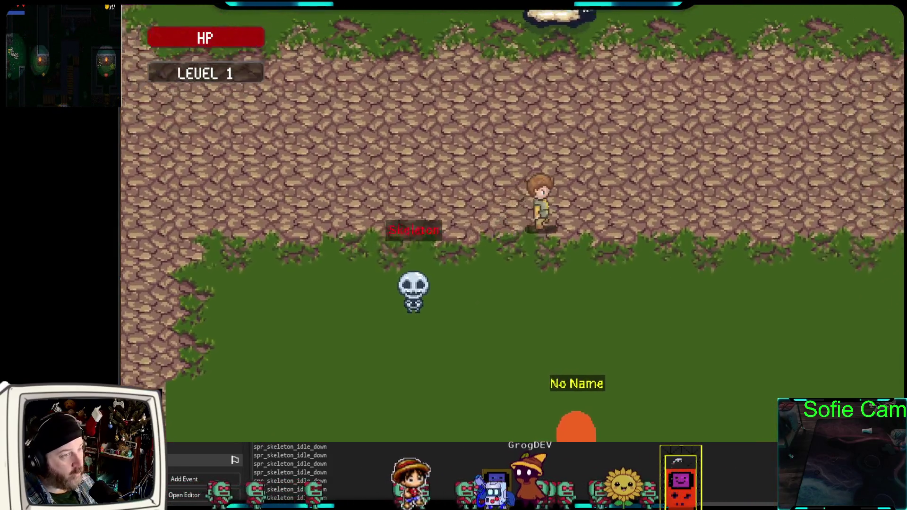
pyautogui.press('Escape')
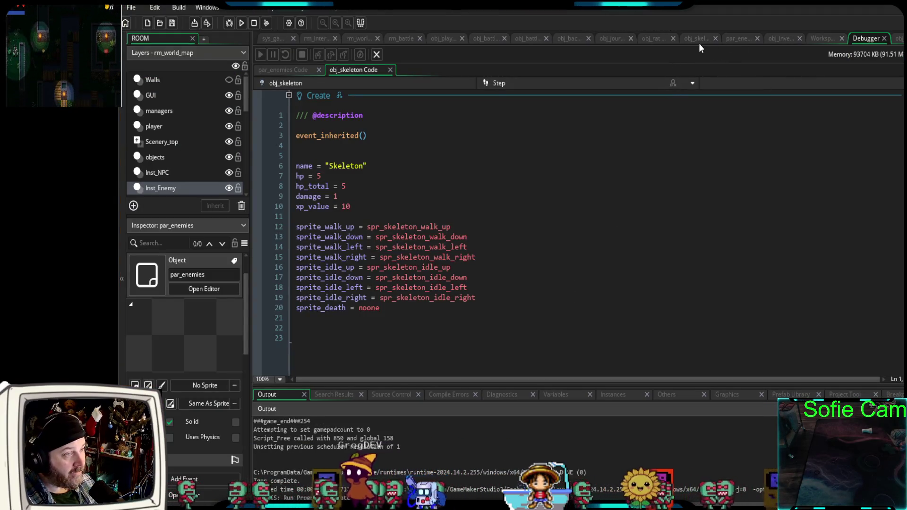
# - Replace the spr_skeleton values on par_enemies lines 30–37 with noone, including line 35's idle-down sprite
pyautogui.click(735, 38)
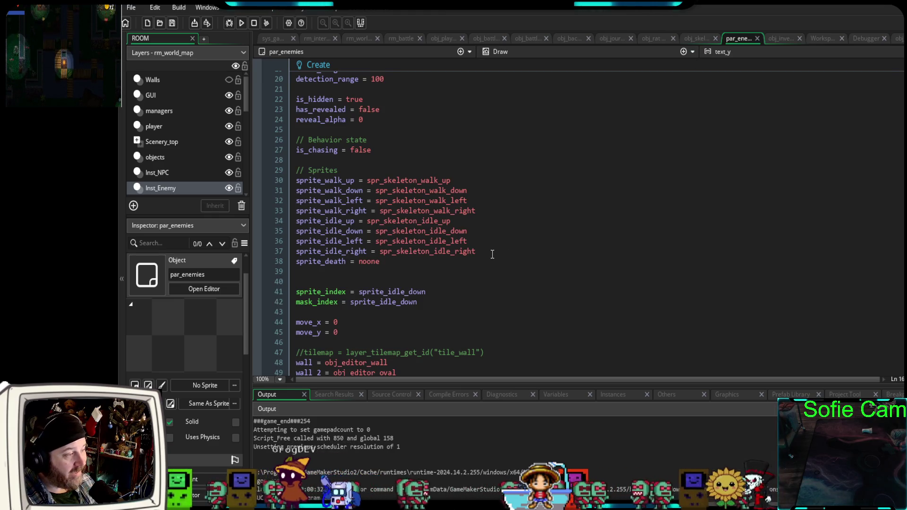
pyautogui.moveTo(493, 254)
pyautogui.mouseDown()
pyautogui.moveTo(284, 213)
pyautogui.moveTo(267, 182)
pyautogui.mouseUp()
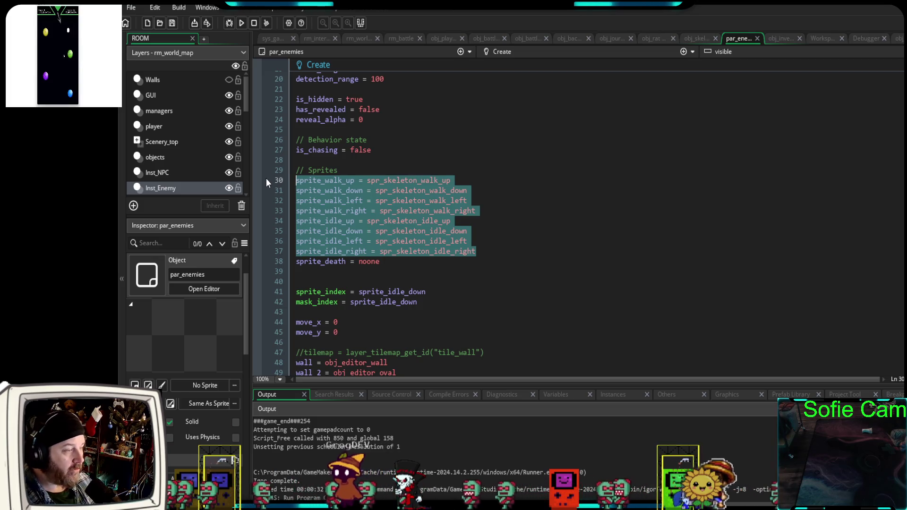
pyautogui.doubleClick(360, 262)
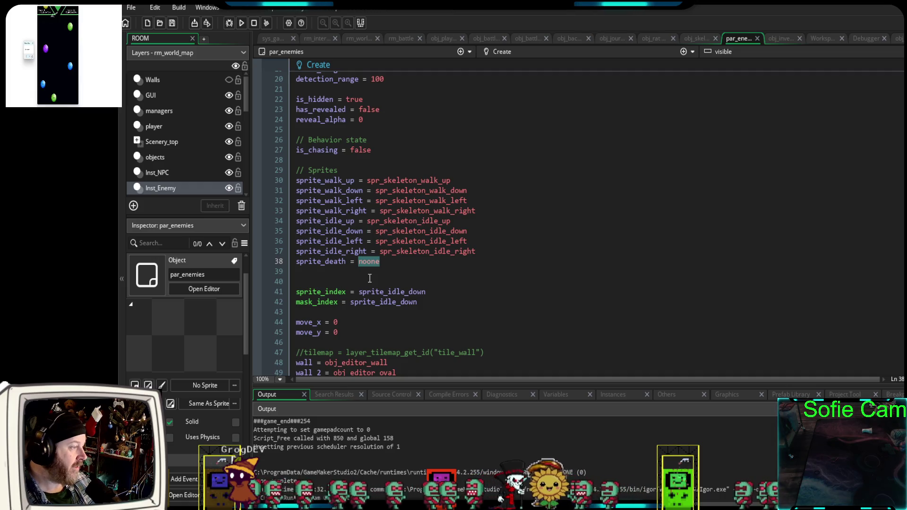
pyautogui.click(431, 269)
pyautogui.hotkey('ctrl', 'y')
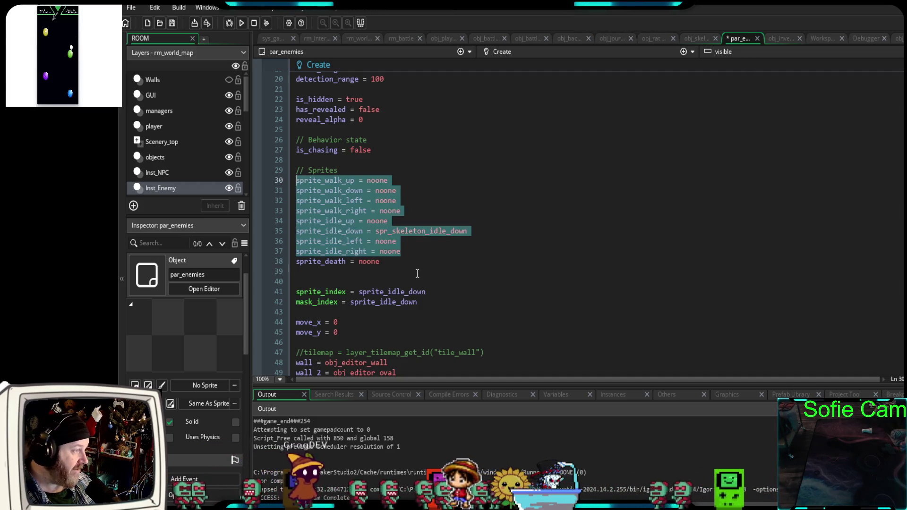
pyautogui.click(478, 233)
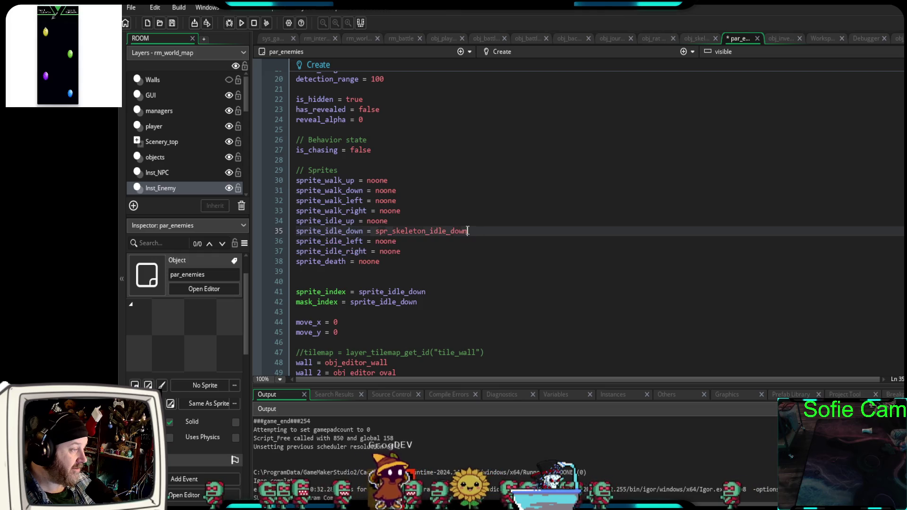
pyautogui.moveTo(478, 234); pyautogui.dragTo(377, 233)
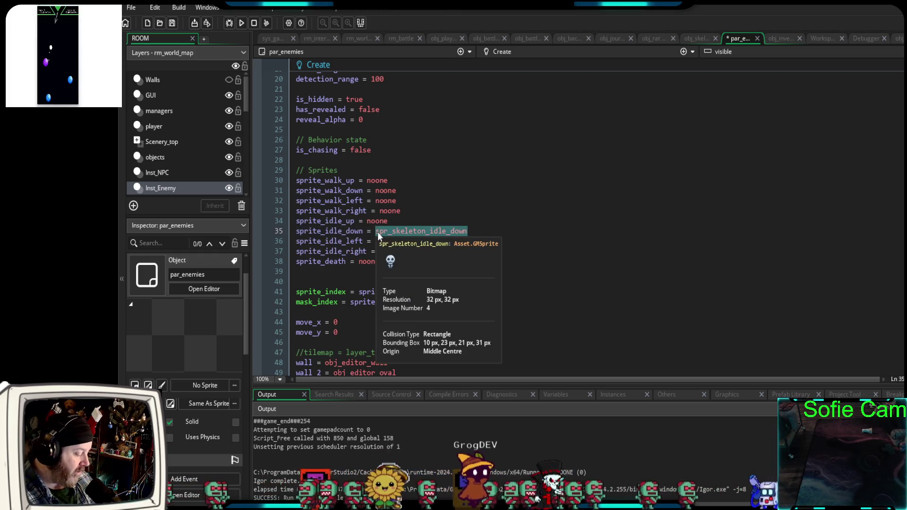
pyautogui.write('noone')
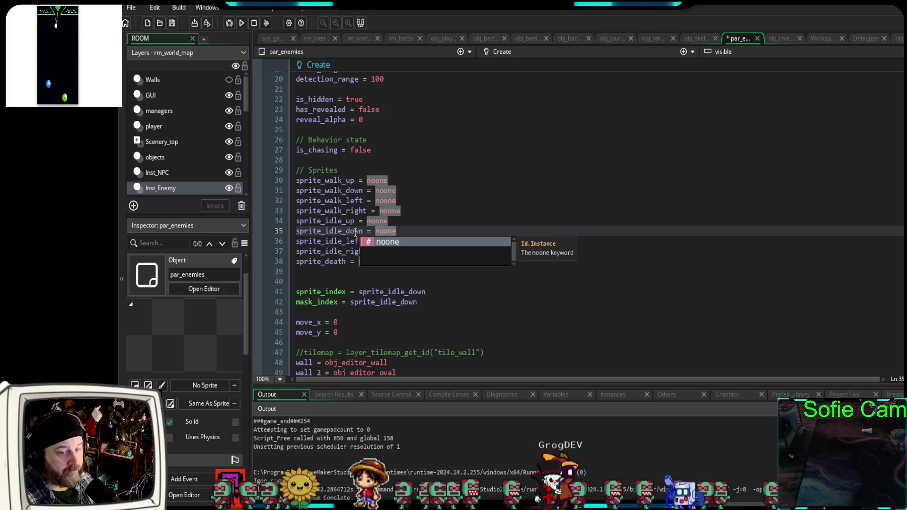
pyautogui.click(327, 278)
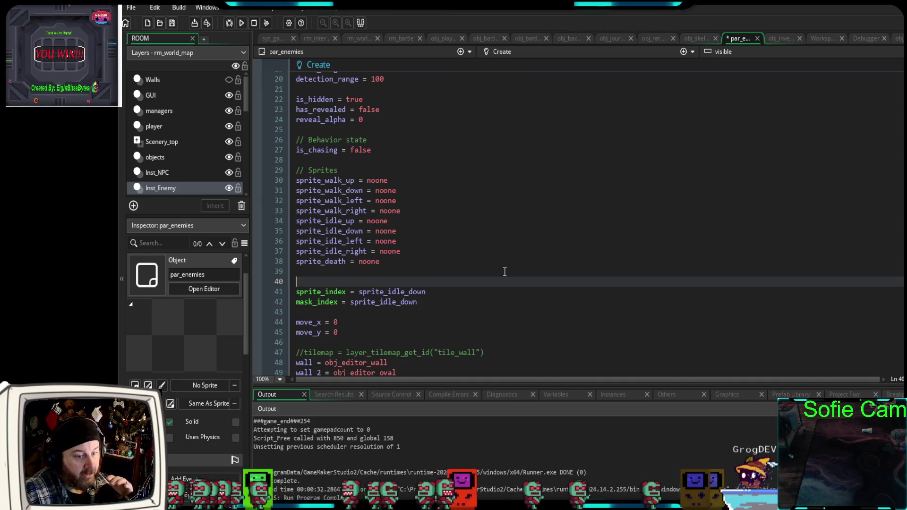
pyautogui.click(695, 39)
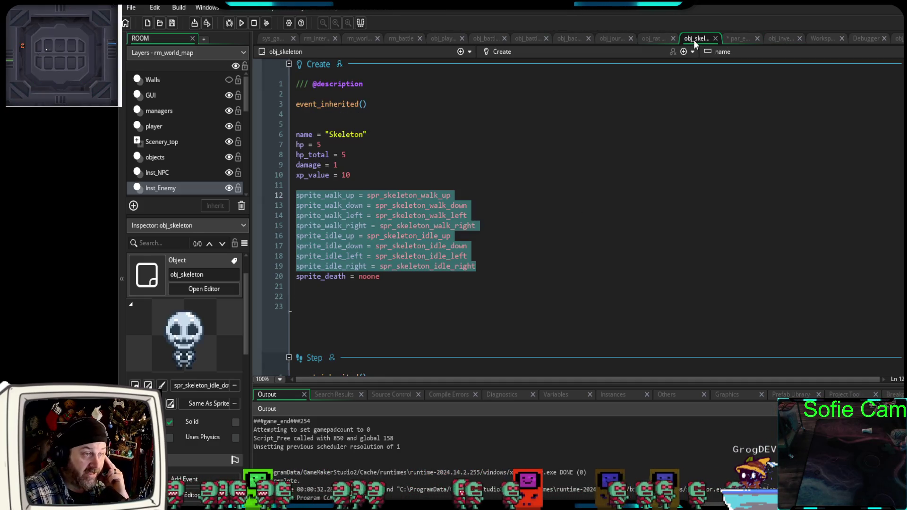
pyautogui.click(523, 207)
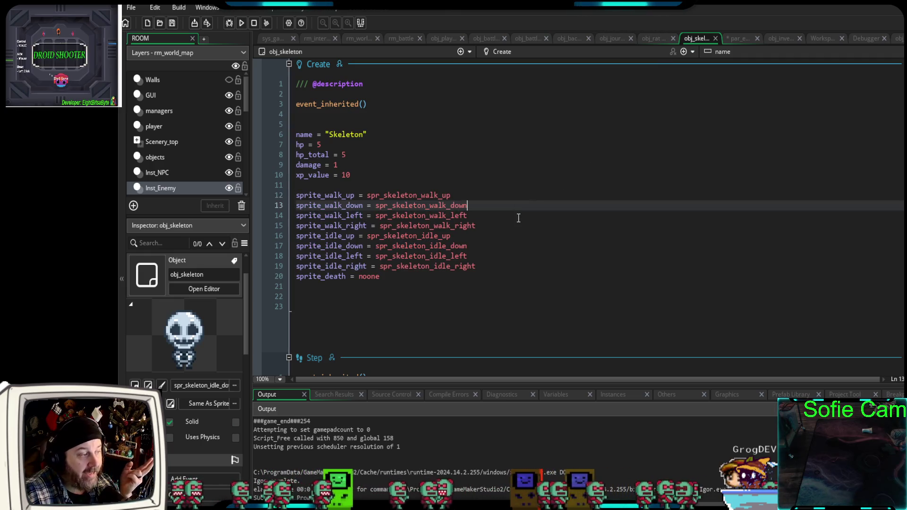
pyautogui.moveTo(478, 266)
pyautogui.mouseDown()
pyautogui.moveTo(297, 246)
pyautogui.moveTo(295, 195)
pyautogui.mouseUp()
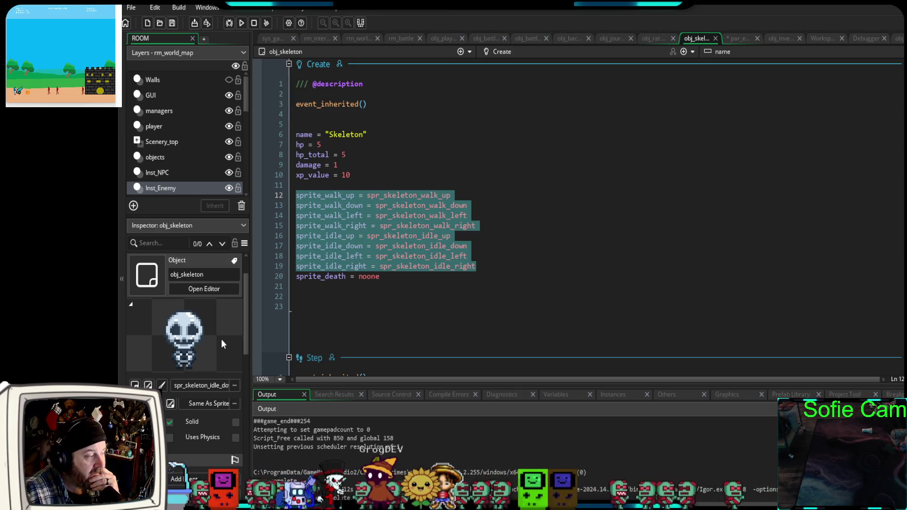
pyautogui.scroll(-1, 221, 339)
pyautogui.moveTo(245, 325); pyautogui.dragTo(241, 299)
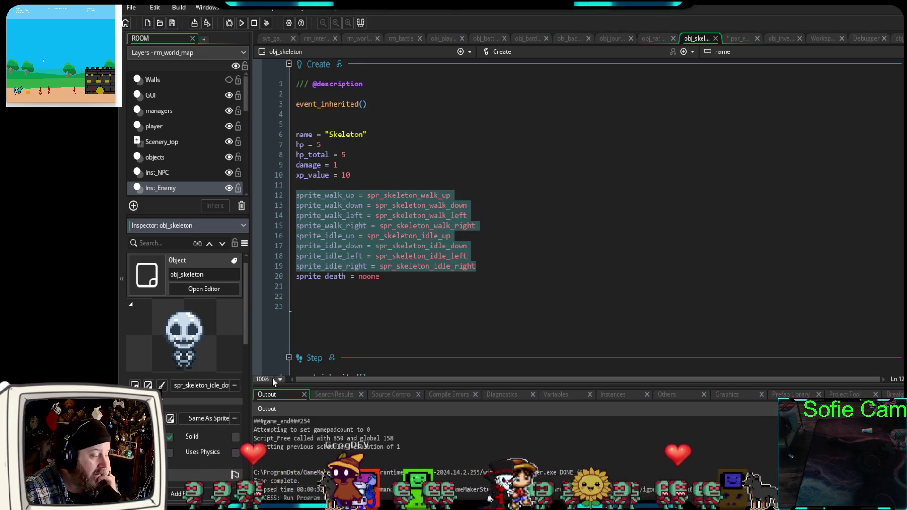
pyautogui.scroll(-4, 240, 413)
pyautogui.scroll(4, 239, 412)
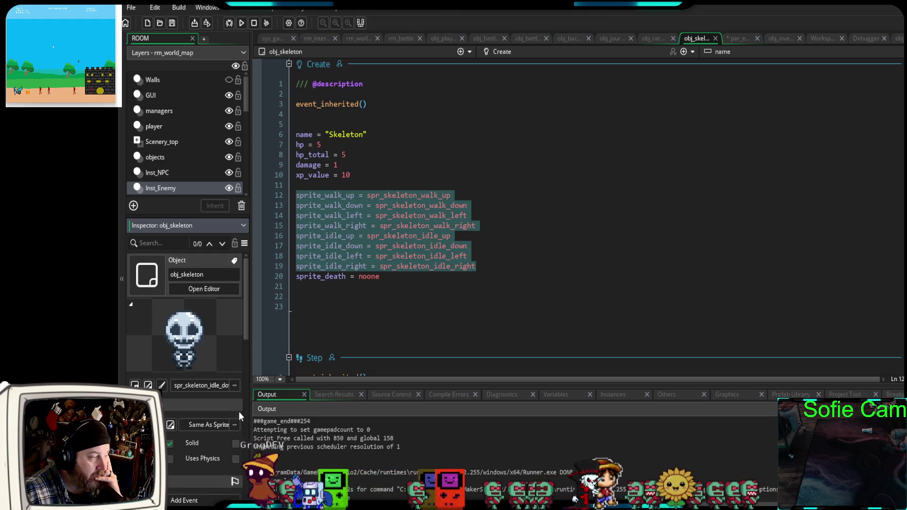
pyautogui.click(472, 324)
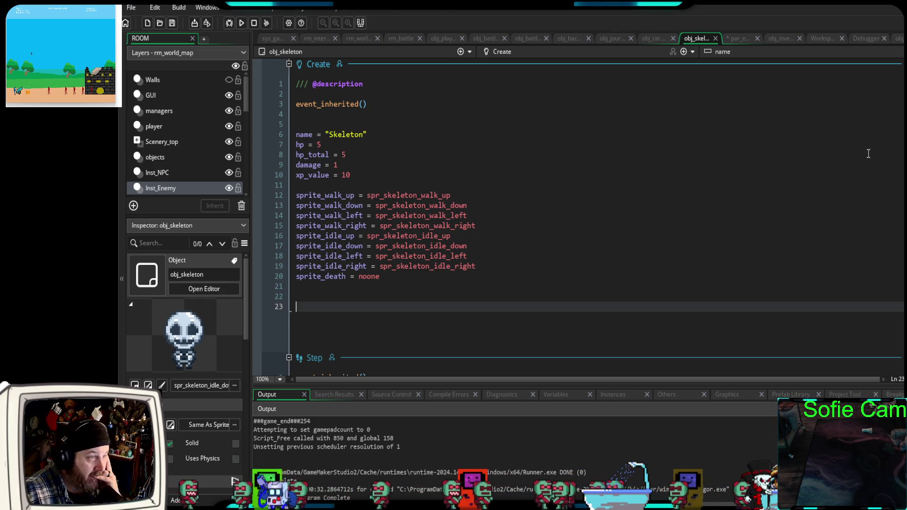
pyautogui.click(740, 38)
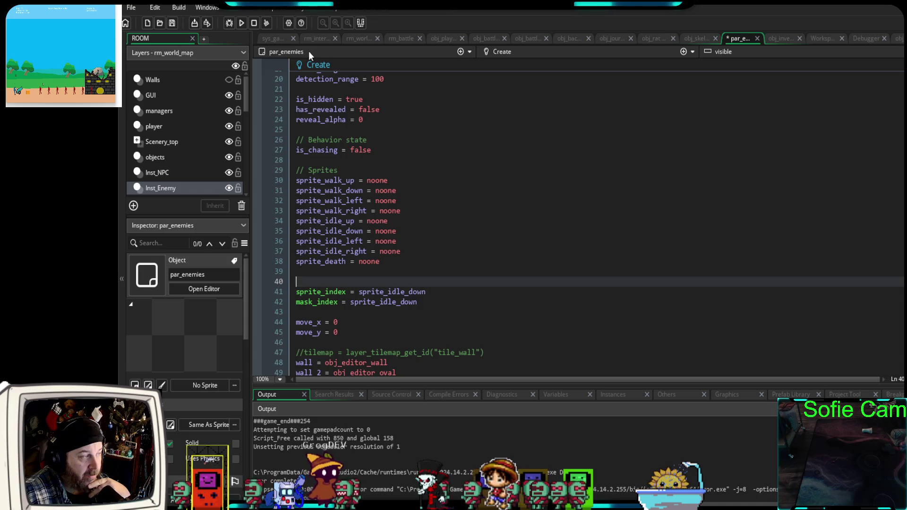
# - Collapse the output log and review par_enemies' noone sprites and sprite_index/mask_index lines
pyautogui.scroll(6, 391, 265)
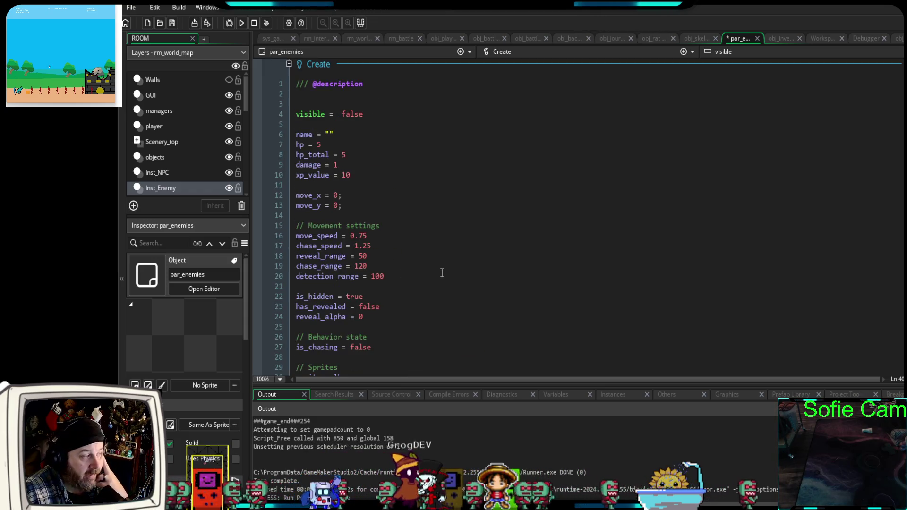
pyautogui.scroll(-2, 441, 271)
pyautogui.scroll(2, 438, 261)
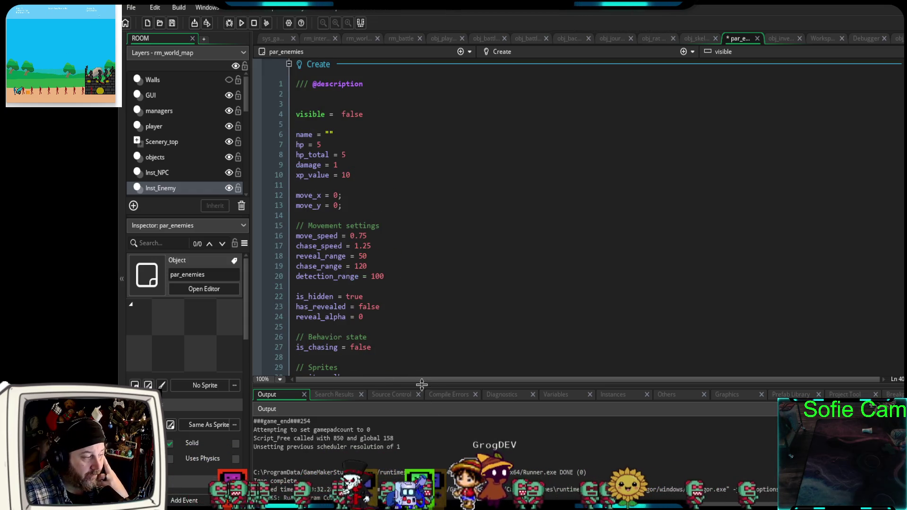
pyautogui.moveTo(421, 384); pyautogui.dragTo(421, 501)
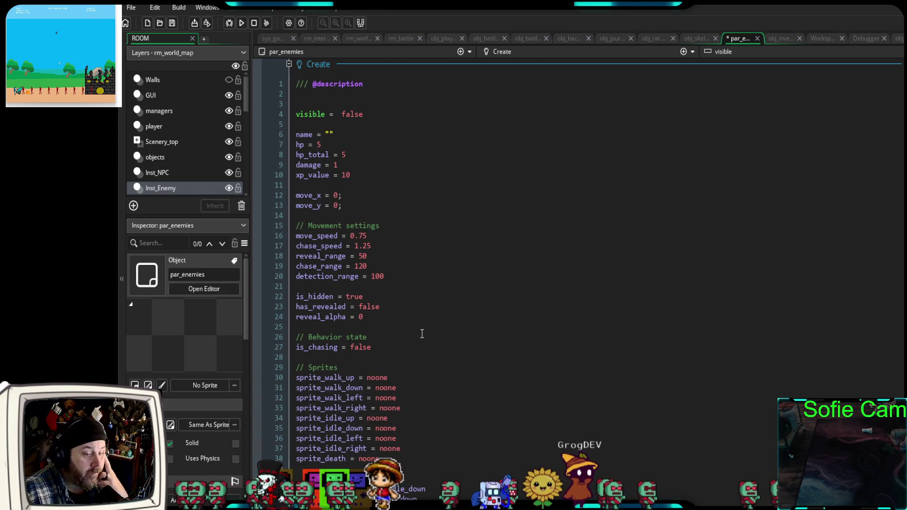
pyautogui.scroll(-6, 422, 334)
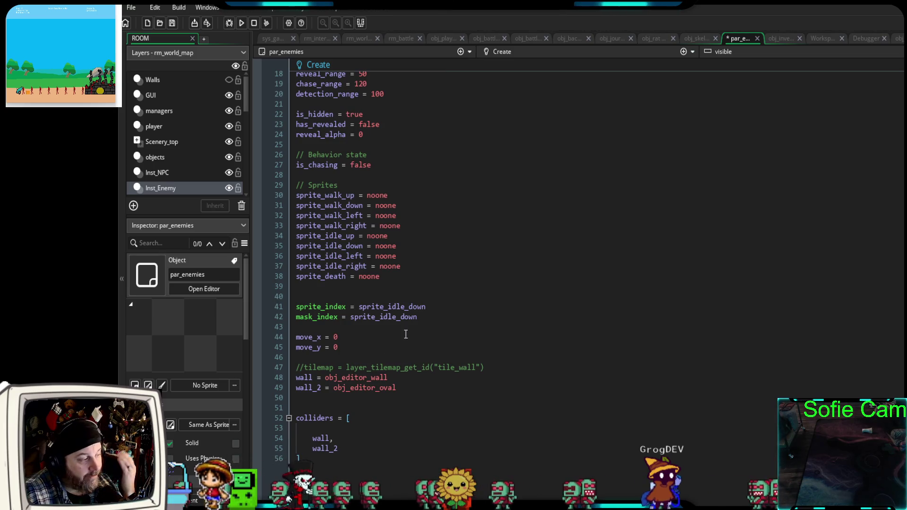
pyautogui.moveTo(392, 281); pyautogui.dragTo(295, 195)
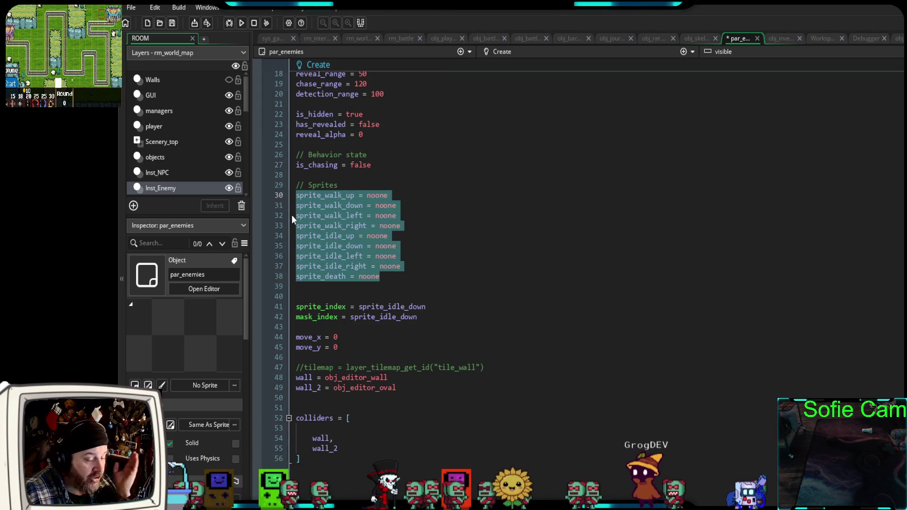
pyautogui.moveTo(428, 320); pyautogui.dragTo(275, 308)
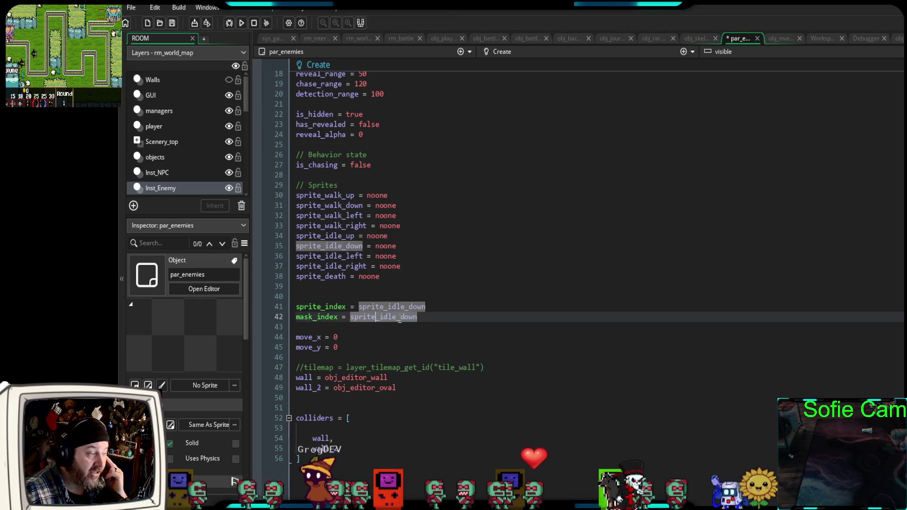
pyautogui.moveTo(417, 317); pyautogui.dragTo(285, 304)
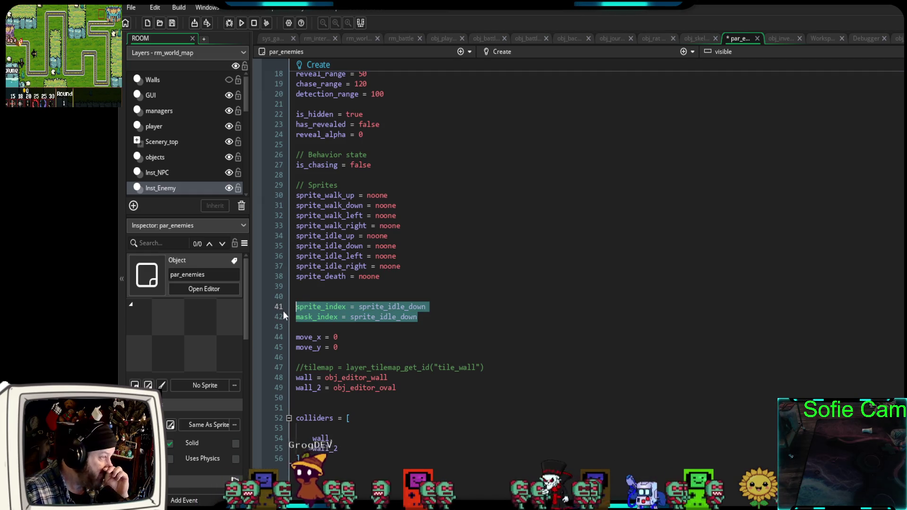
# - Compare obj_skeleton's sprite lines with par_enemies and select the sprite_index and mask_index lines to copy
pyautogui.click(697, 39)
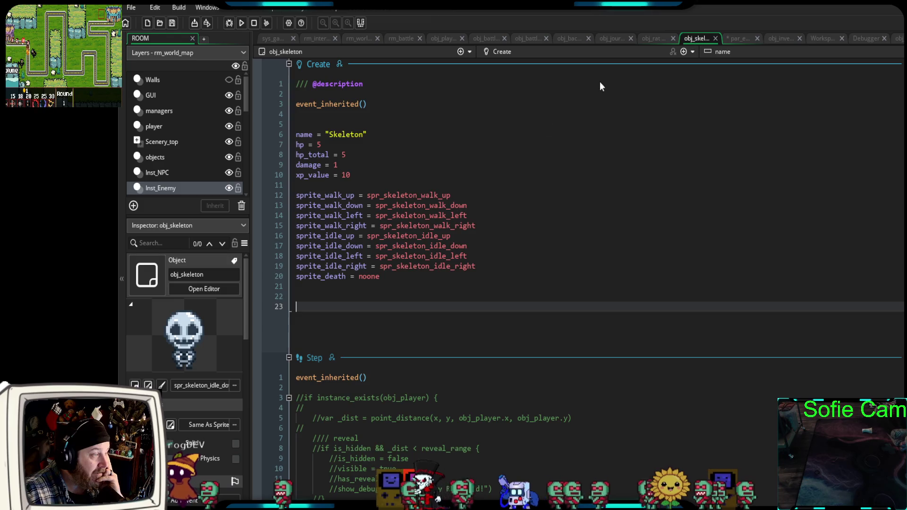
pyautogui.click(353, 104)
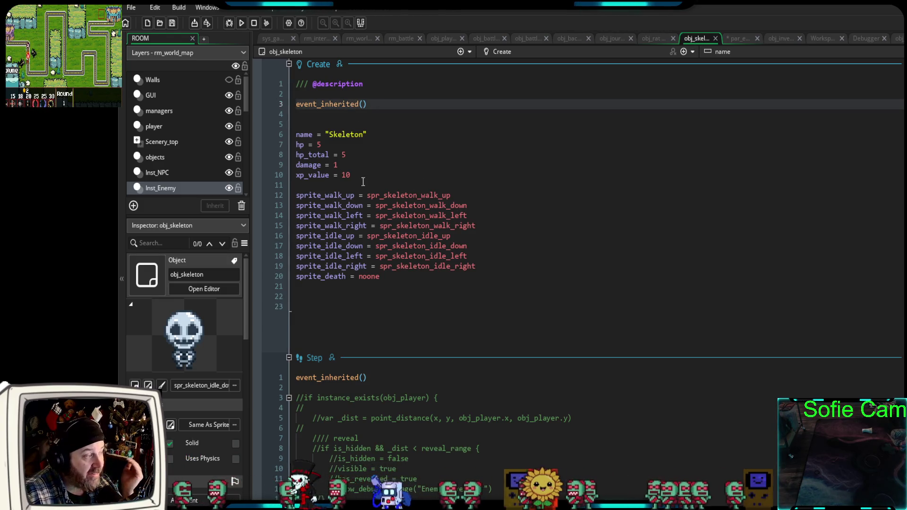
pyautogui.moveTo(439, 271)
pyautogui.mouseDown()
pyautogui.moveTo(331, 195)
pyautogui.moveTo(283, 135)
pyautogui.mouseUp()
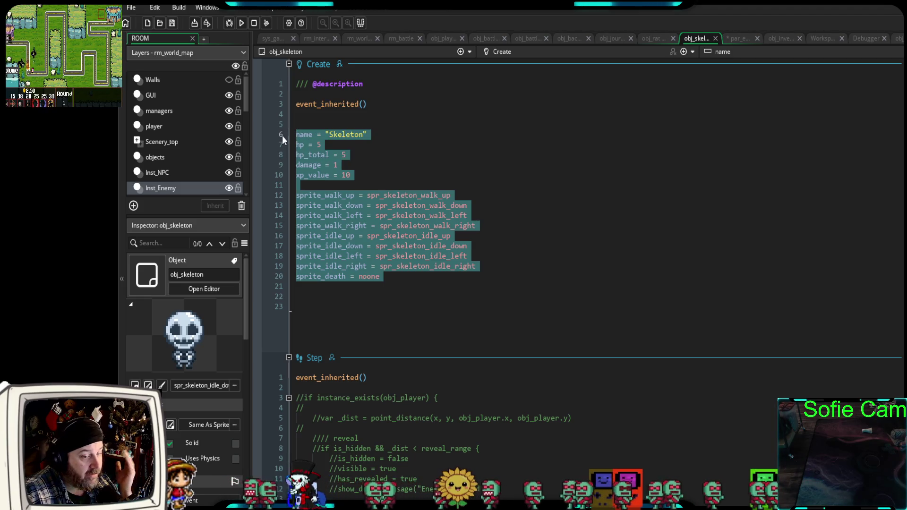
pyautogui.click(740, 37)
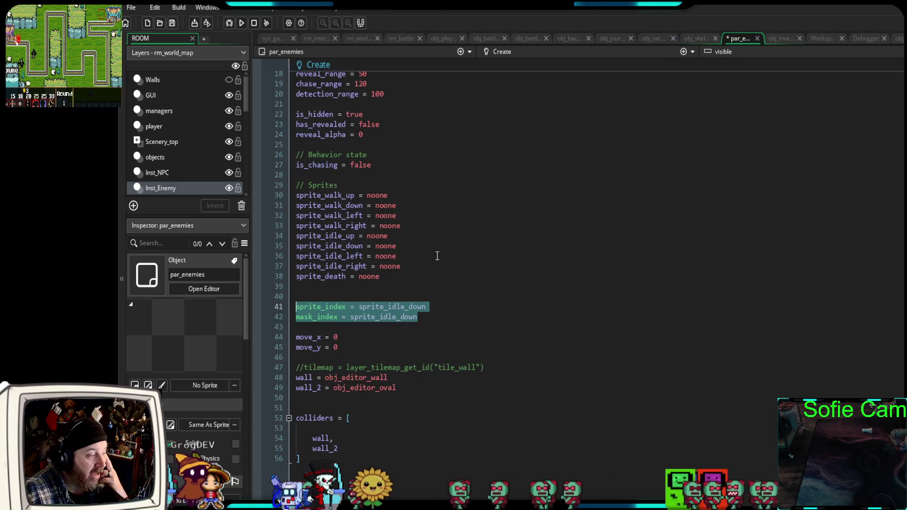
pyautogui.click(424, 317)
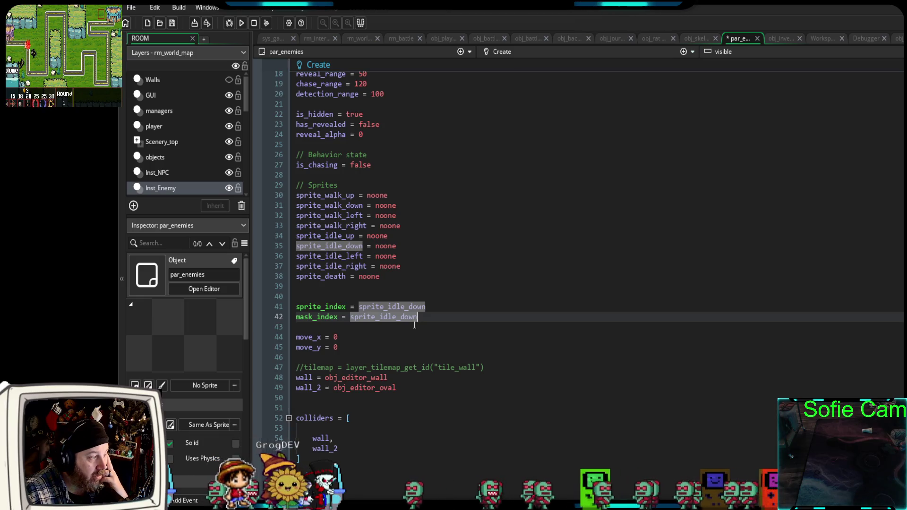
pyautogui.click(416, 326)
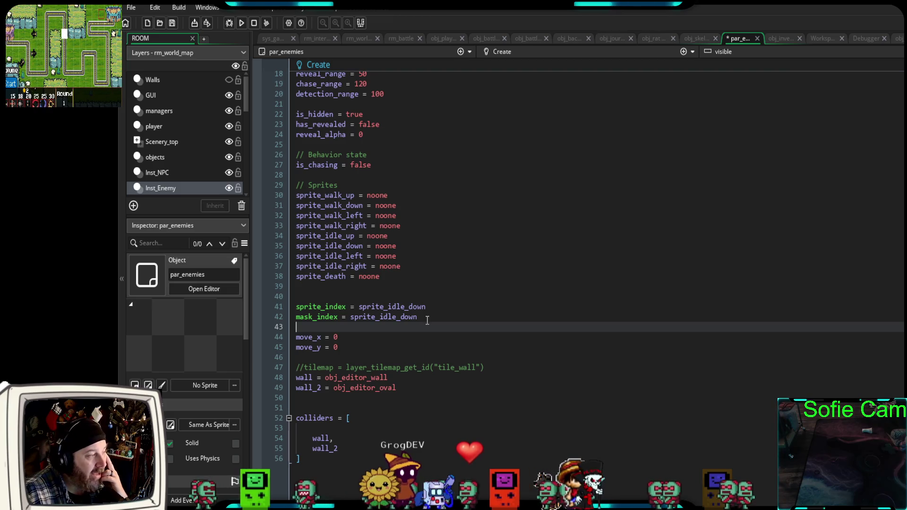
pyautogui.moveTo(427, 320); pyautogui.dragTo(310, 307)
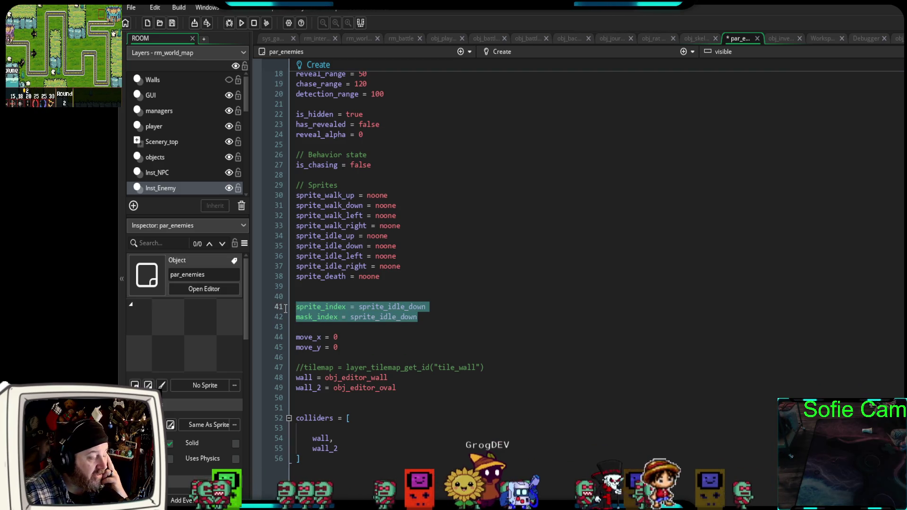
pyautogui.moveTo(380, 277); pyautogui.dragTo(288, 198)
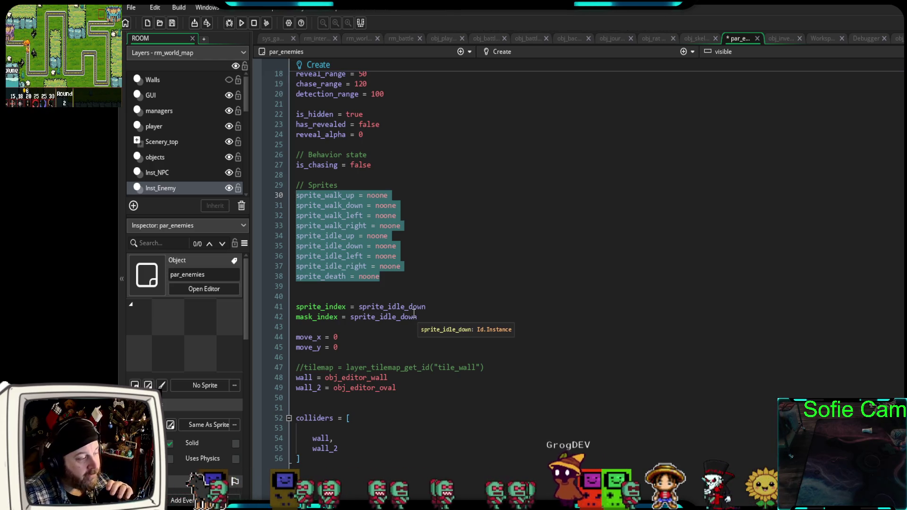
pyautogui.moveTo(420, 317); pyautogui.dragTo(316, 300)
pyautogui.hotkey('ctrl', 'c')
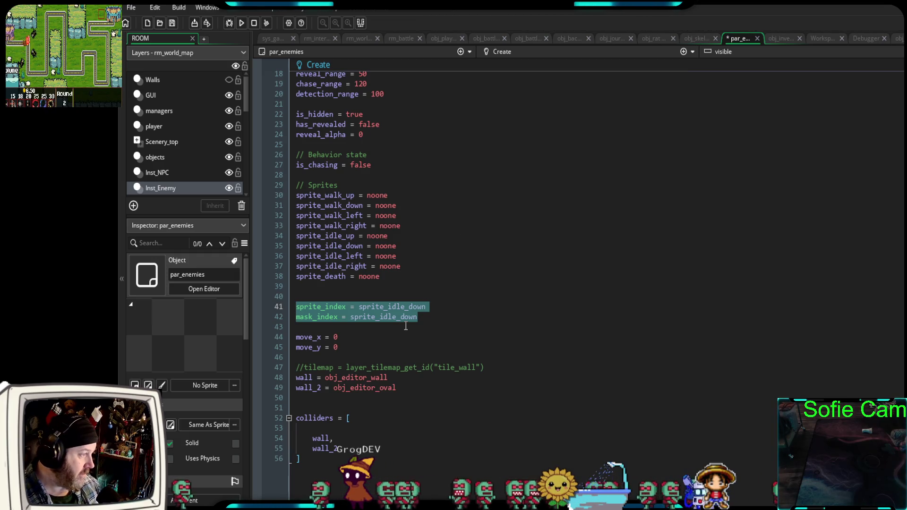
pyautogui.click(695, 38)
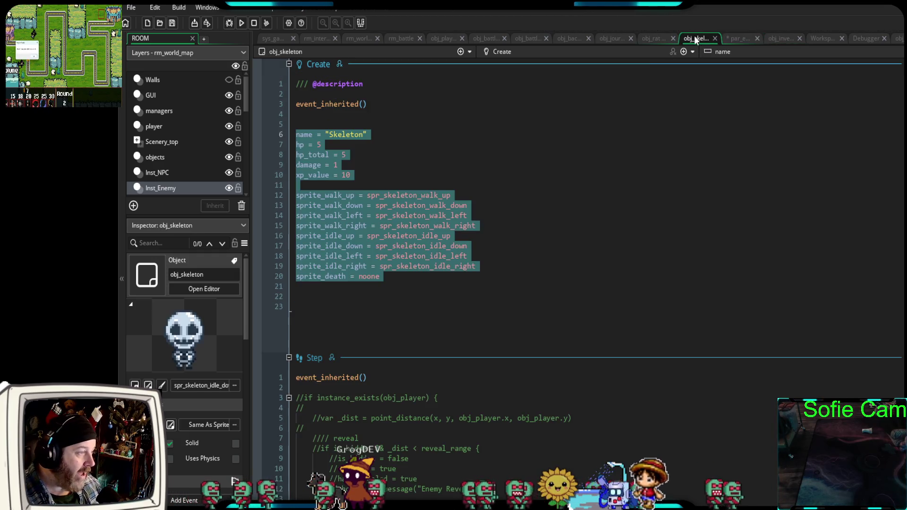
# - Paste the sprite_index and mask_index lines onto line 22 of obj_skeleton's Create code
pyautogui.moveTo(387, 279); pyautogui.dragTo(290, 195)
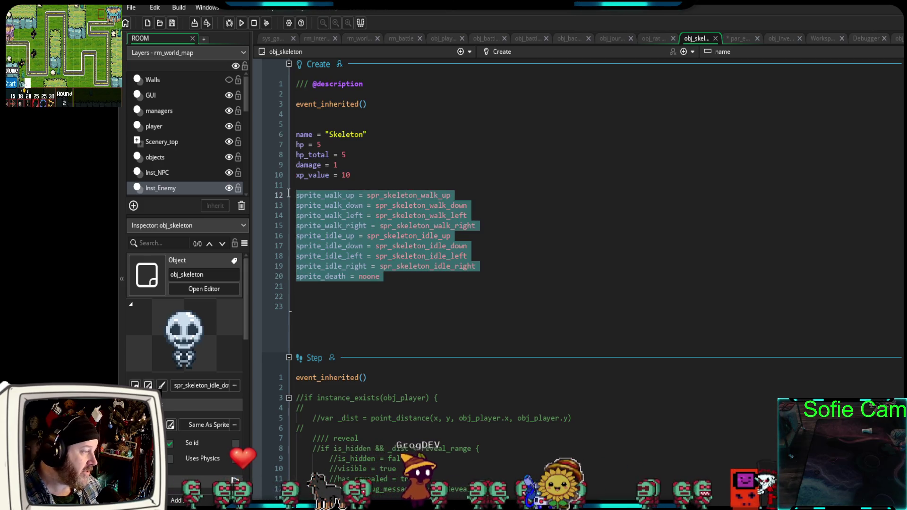
pyautogui.click(307, 299)
pyautogui.hotkey('ctrl', 'v')
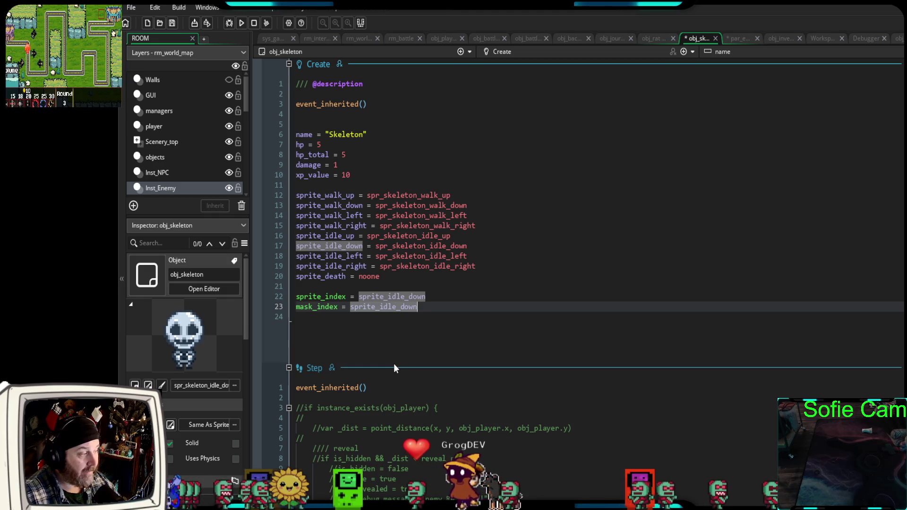
pyautogui.click(749, 38)
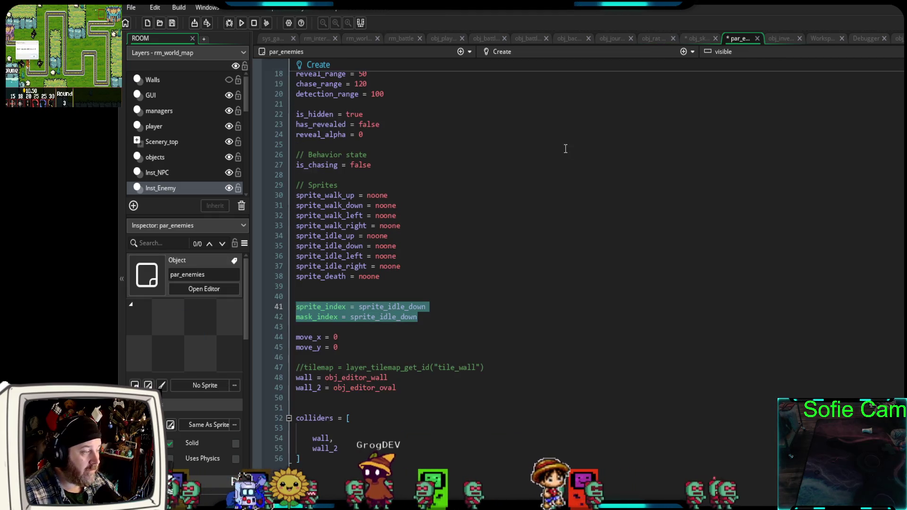
# - Debug-run the game, walk out of the tavern into the skeleton battle, then close it
pyautogui.click(440, 316)
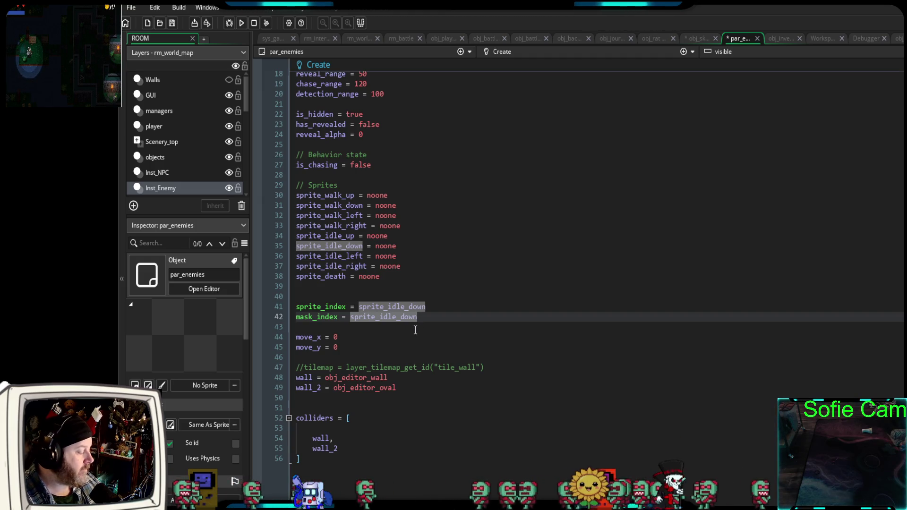
pyautogui.click(229, 23)
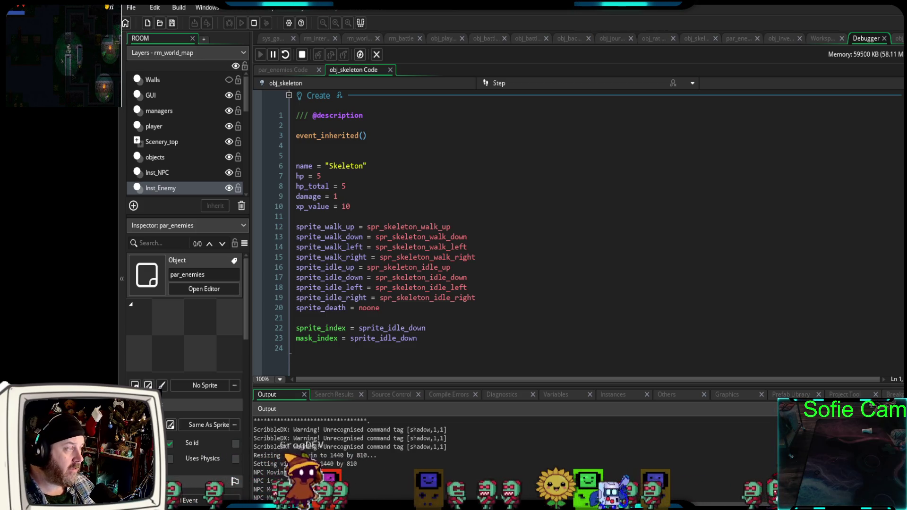
pyautogui.press('s')
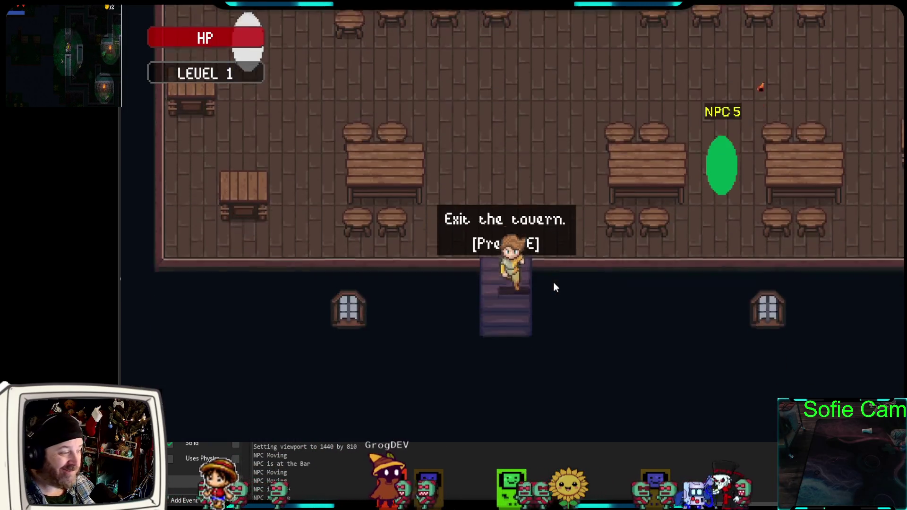
pyautogui.press('e')
pyautogui.press('s')
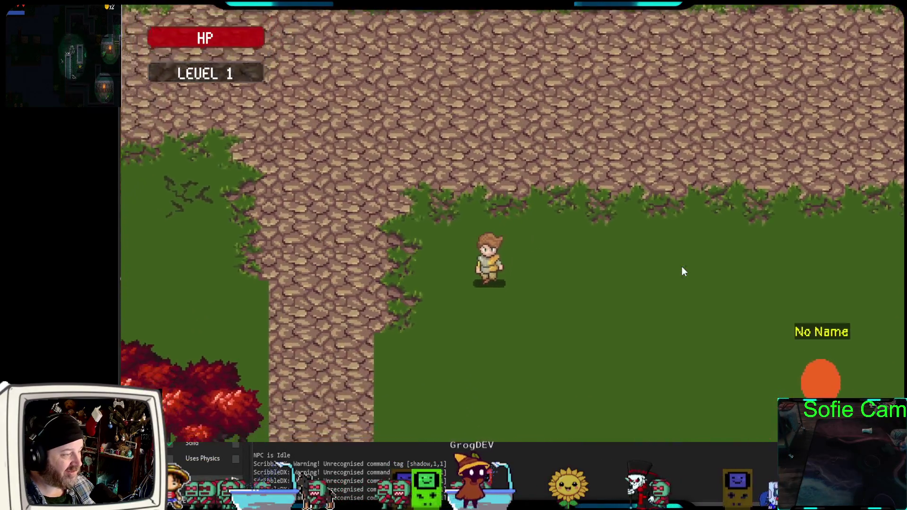
pyautogui.press('d')
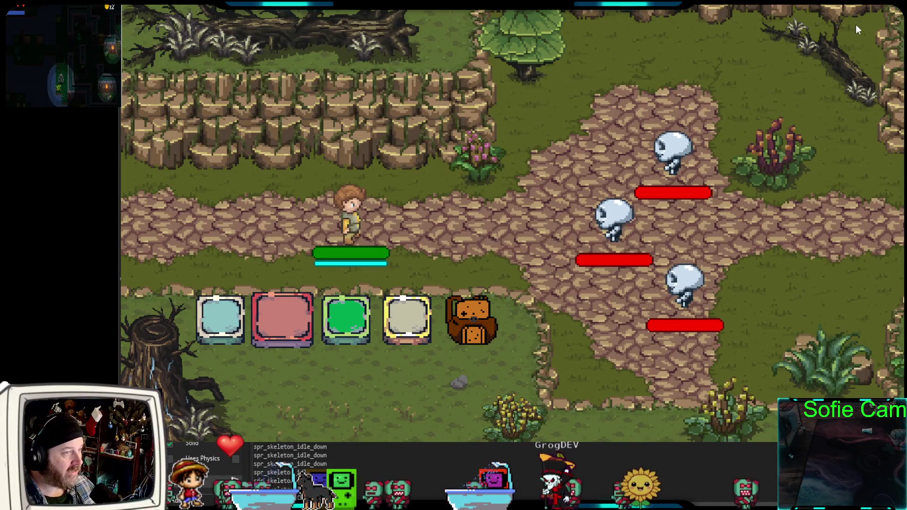
pyautogui.press('Escape')
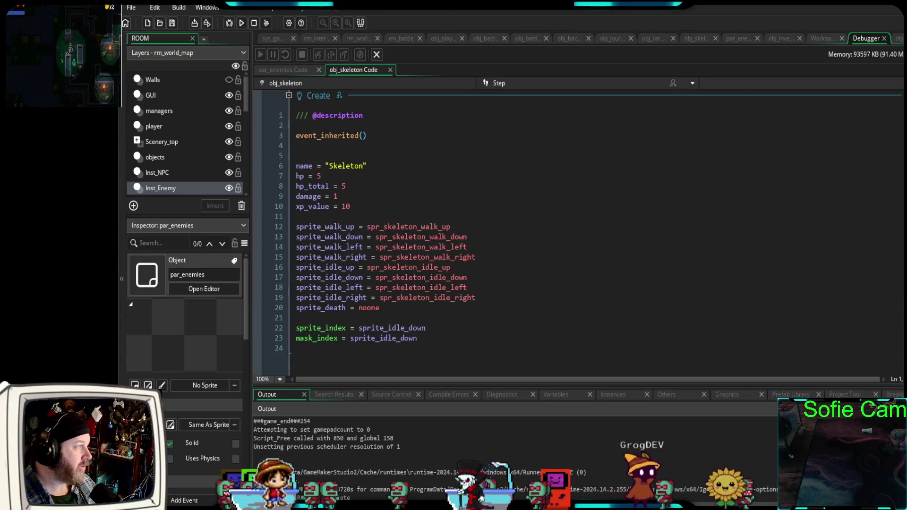
pyautogui.click(228, 23)
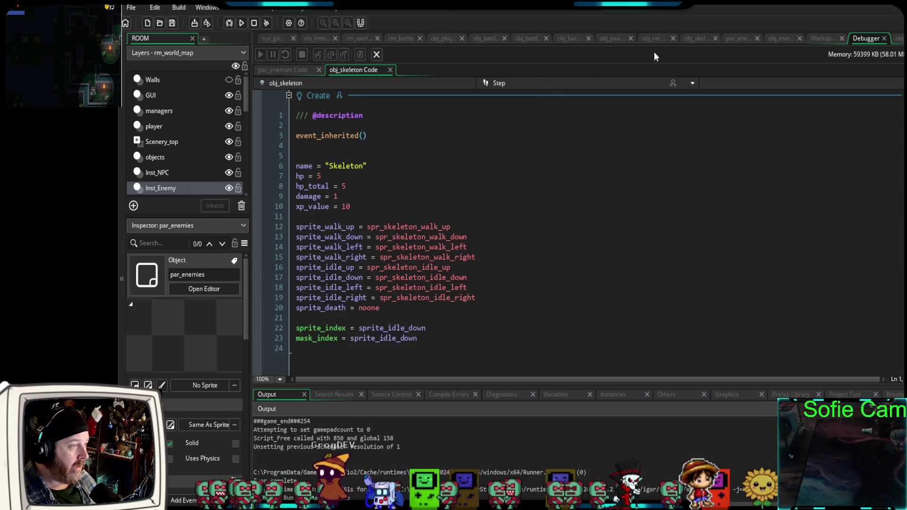
# - Change par_enemies' reveal_range on line 18 from 50 to 200 and launch a debug run
pyautogui.click(736, 38)
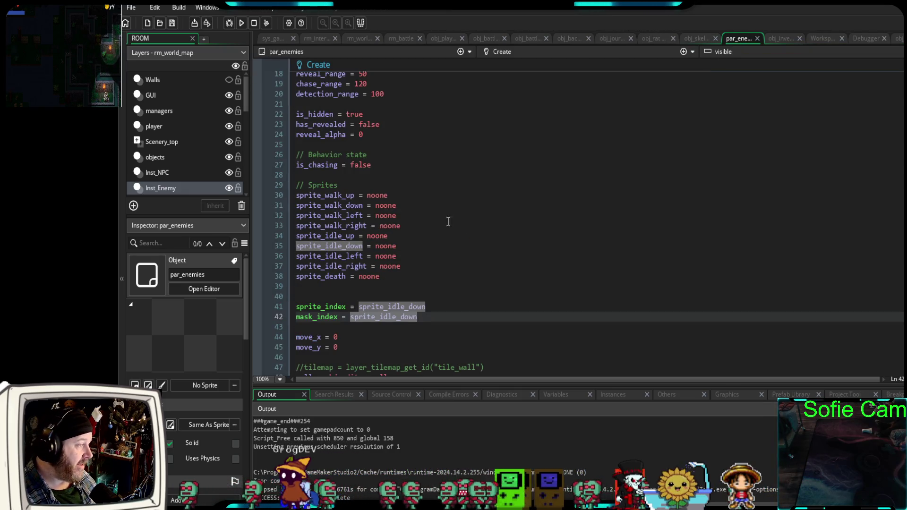
pyautogui.scroll(2, 434, 216)
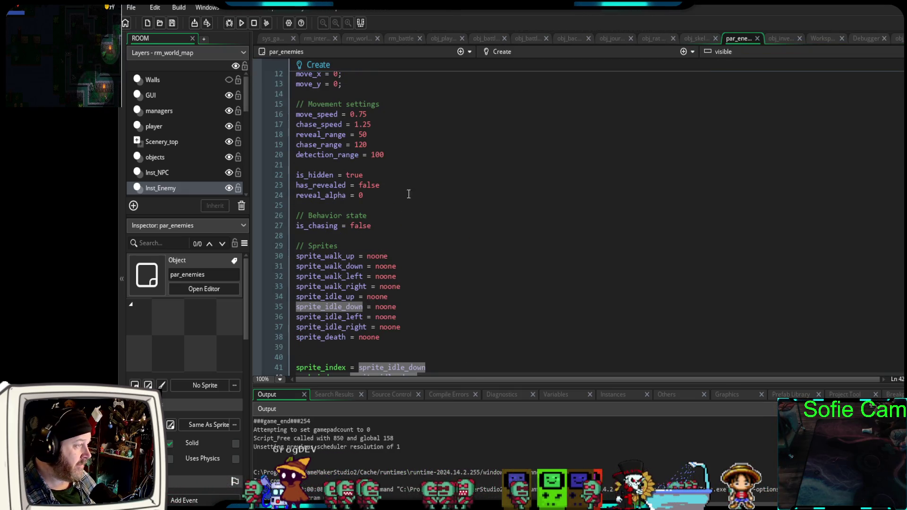
pyautogui.click(359, 135)
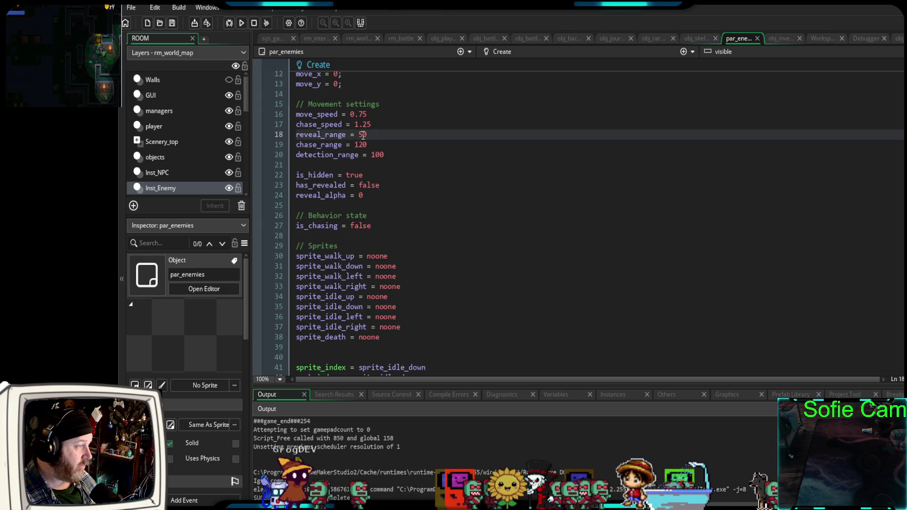
pyautogui.moveTo(363, 135); pyautogui.dragTo(359, 135)
pyautogui.click(357, 135)
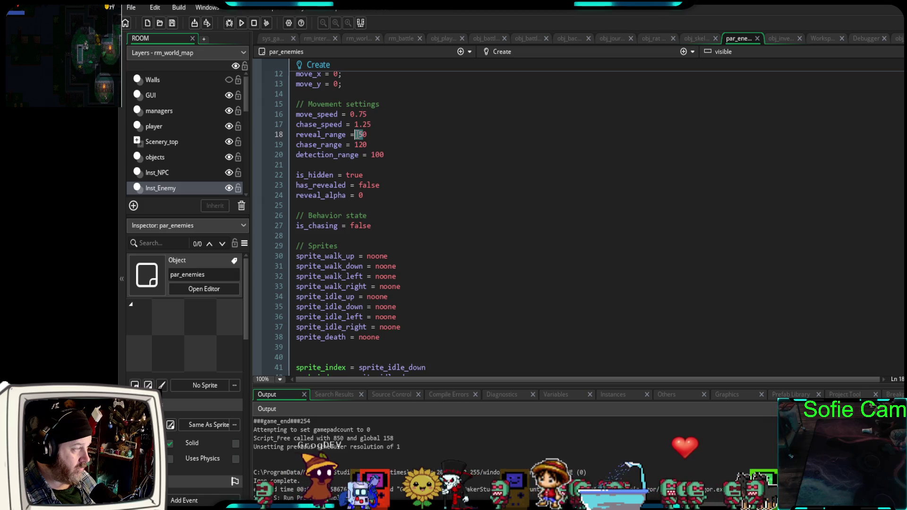
pyautogui.write('200')
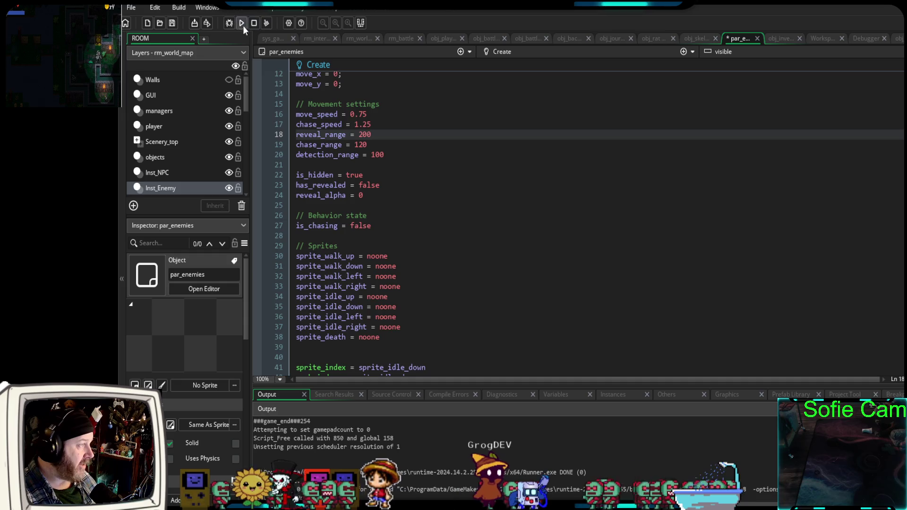
pyautogui.click(243, 26)
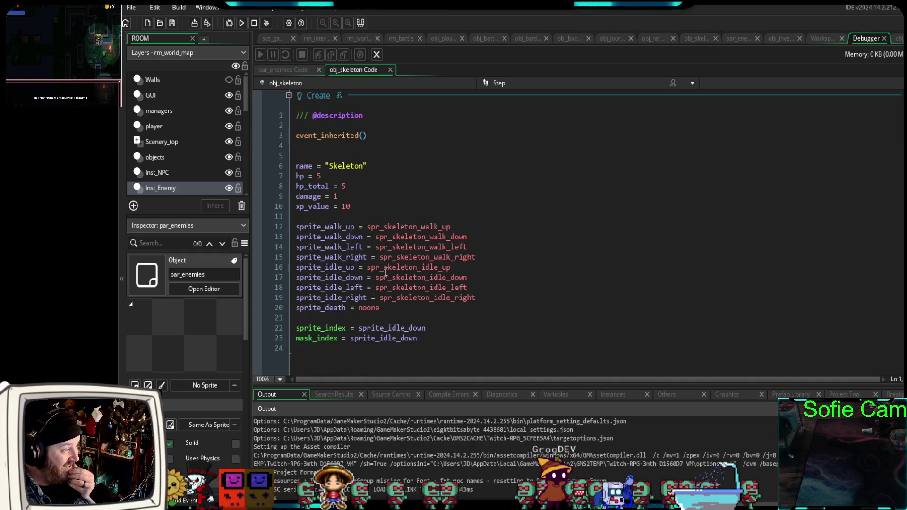
# - Walk from the tavern to the grass field to see the Skeleton appear, then close the game
pyautogui.moveTo(429, 333); pyautogui.dragTo(295, 328)
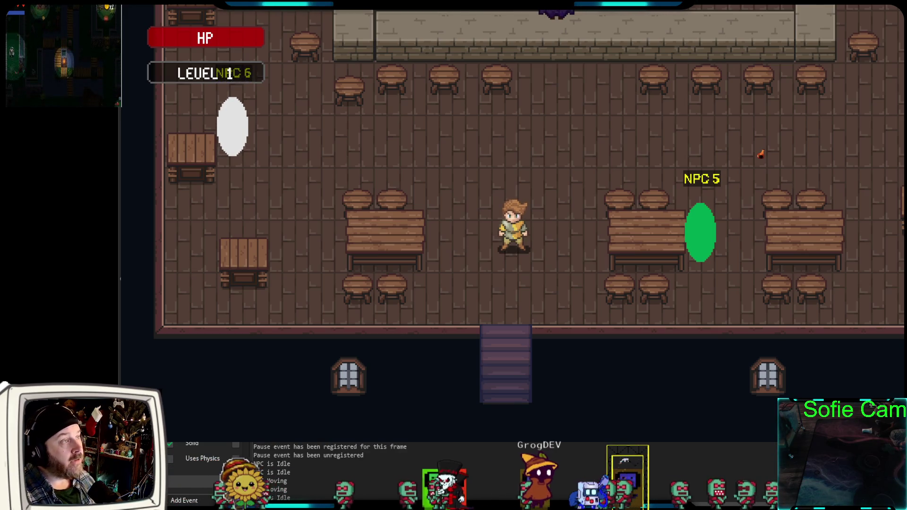
pyautogui.press('Down')
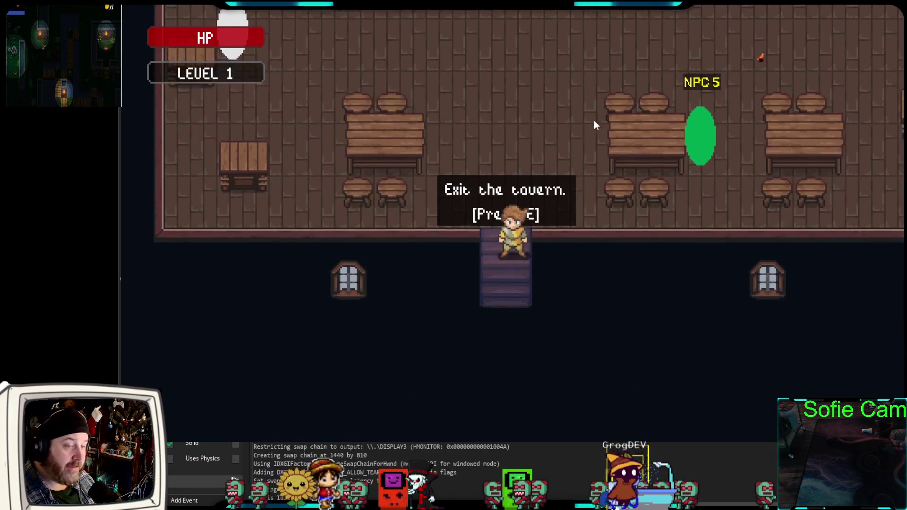
pyautogui.press('e')
pyautogui.press('Down')
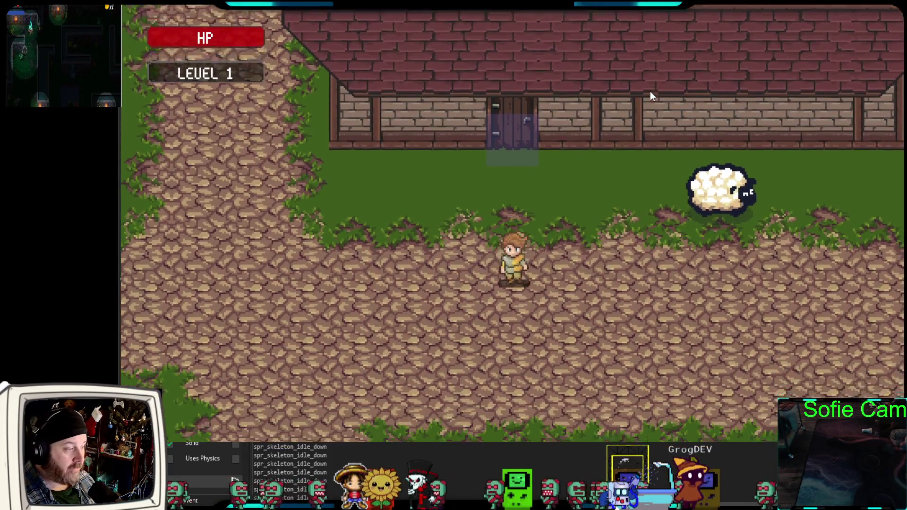
pyautogui.press('Down')
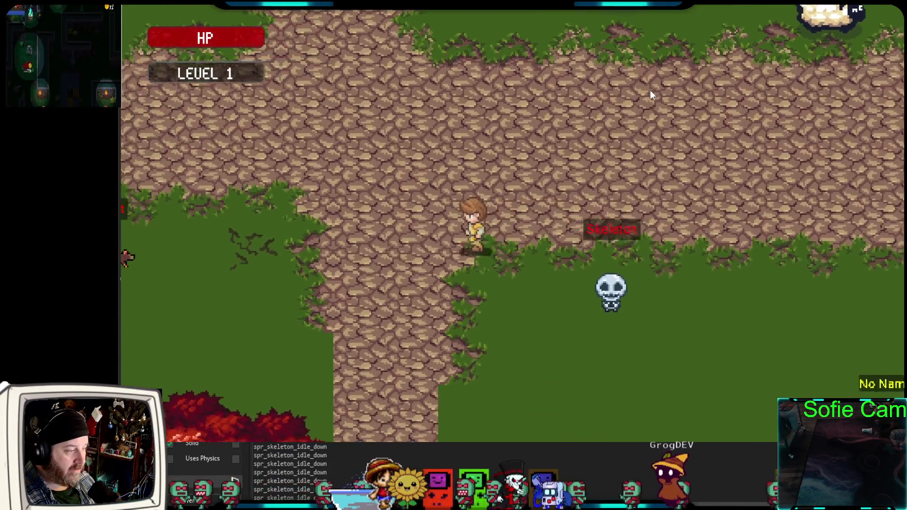
pyautogui.press('Down')
pyautogui.press('Right')
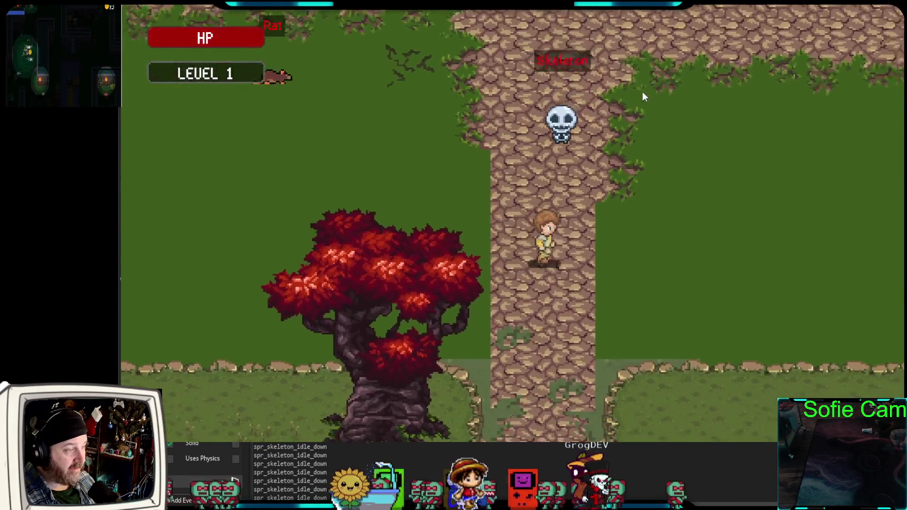
pyautogui.press('Up')
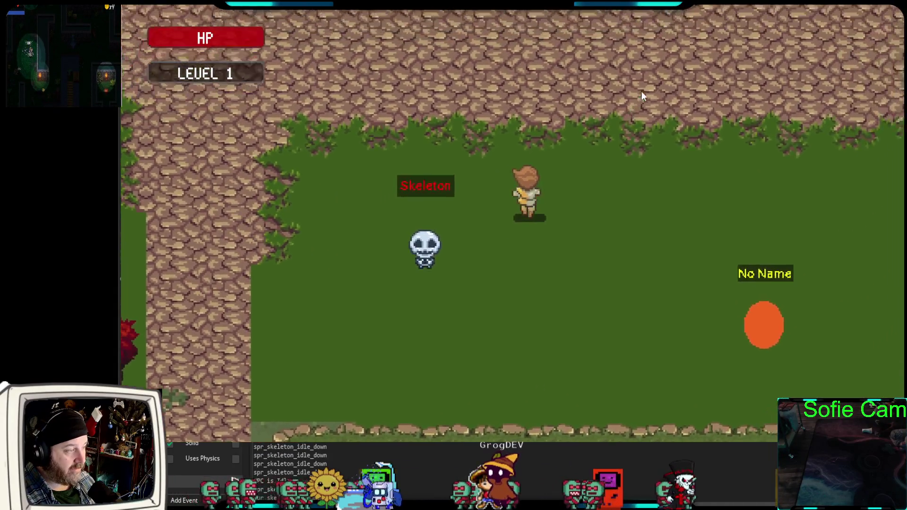
pyautogui.press('Left')
pyautogui.press('Down')
pyautogui.press('Right')
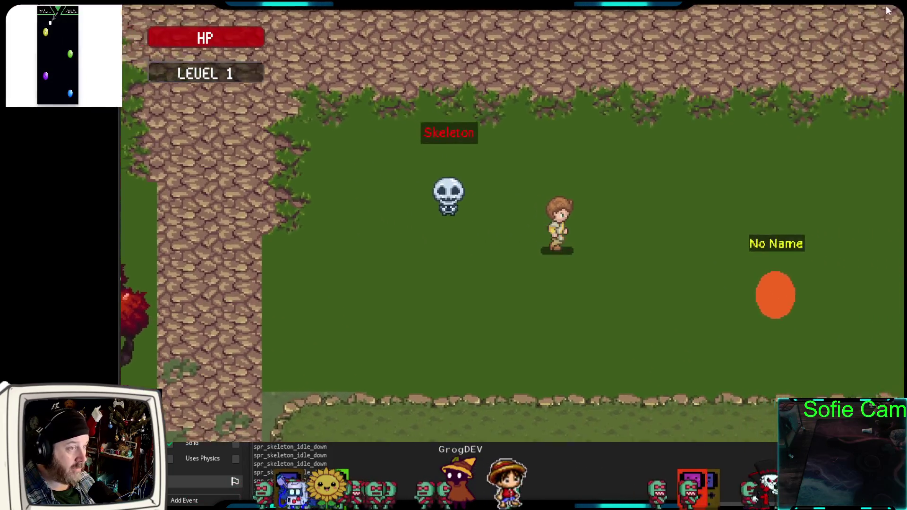
pyautogui.press('Escape')
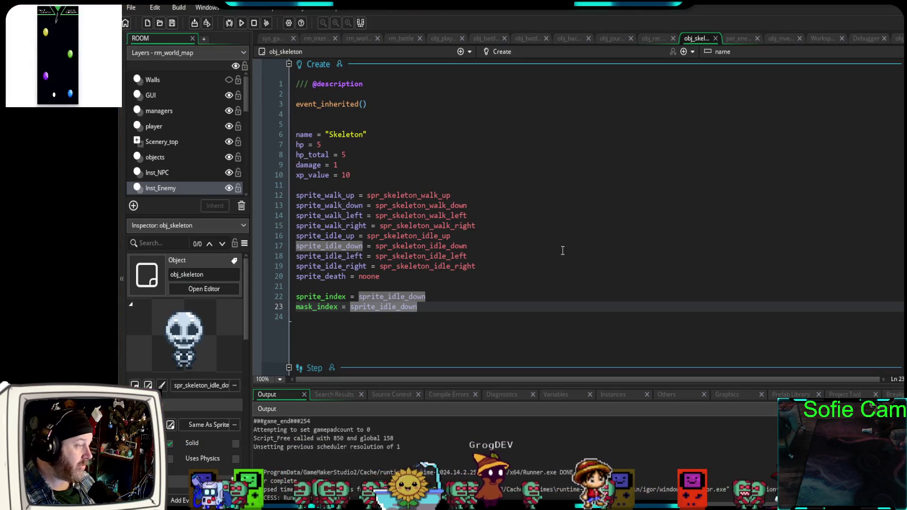
# - Change par_enemies' reveal_range on line 18 from 200 to 100 and launch a new debug run
pyautogui.click(739, 38)
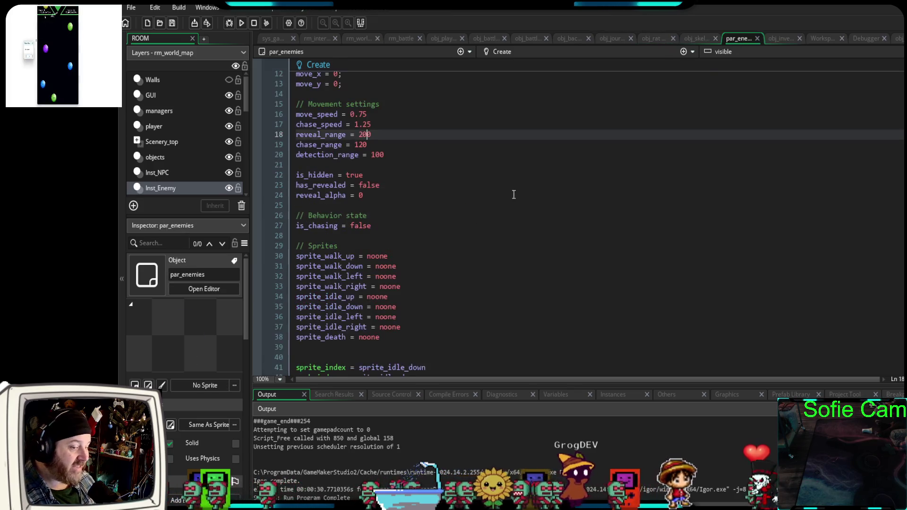
pyautogui.doubleClick(365, 134)
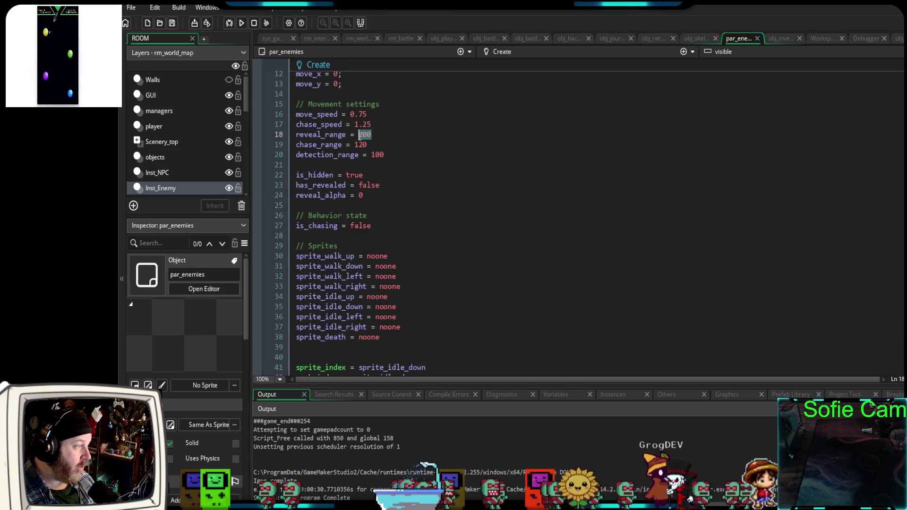
pyautogui.write('100')
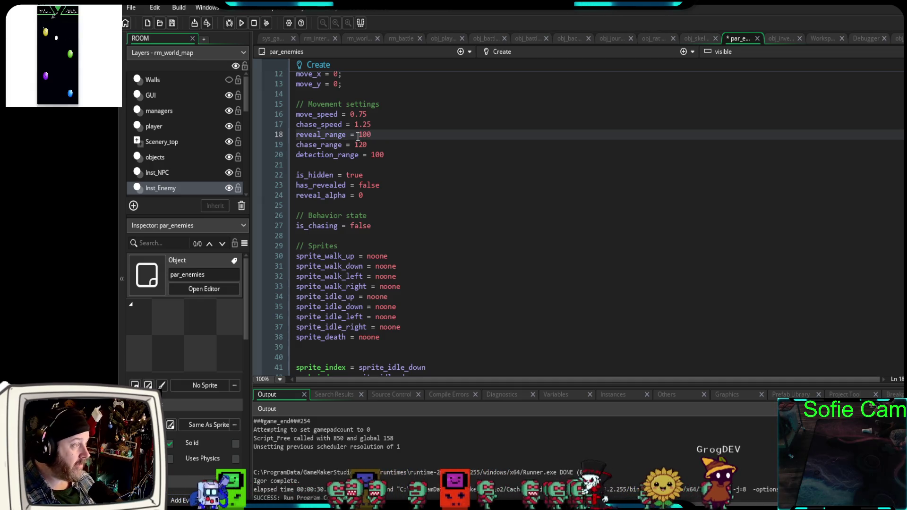
pyautogui.click(231, 24)
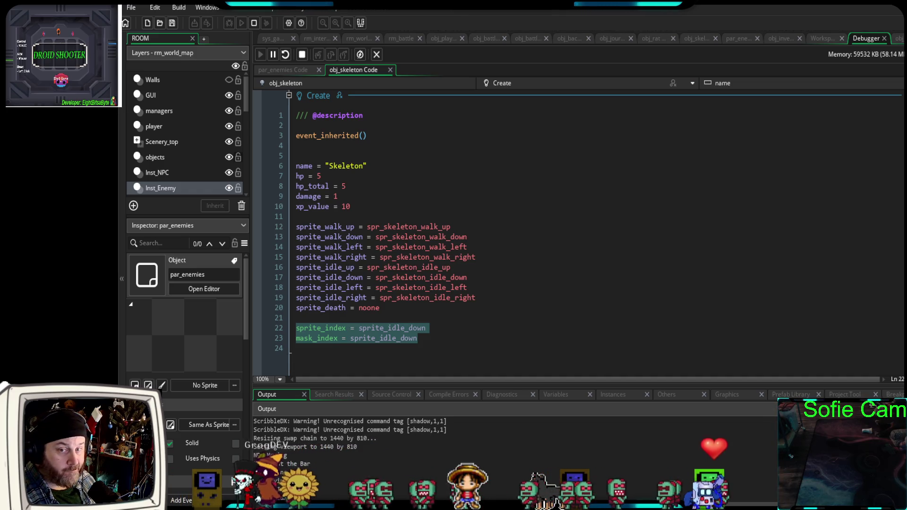
# - Leave the tavern and walk the hero south into the grass near the Skeleton
pyautogui.press('e')
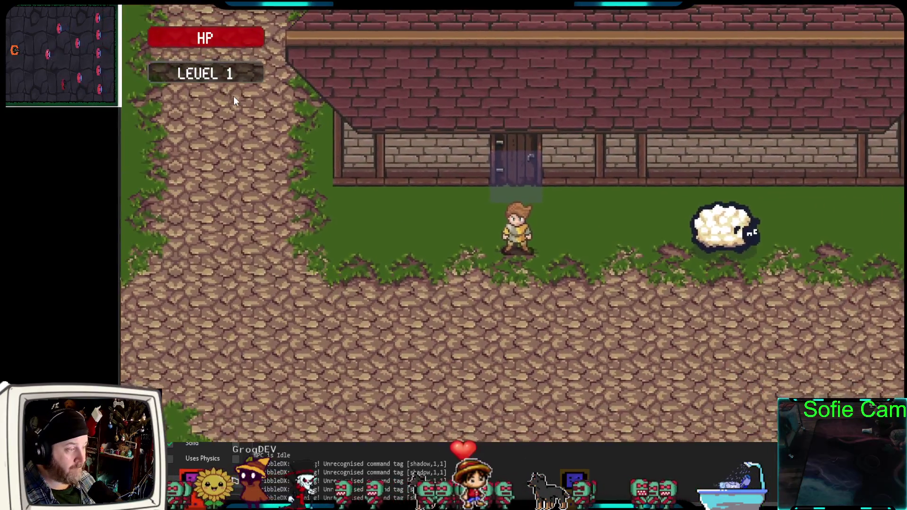
pyautogui.press('s')
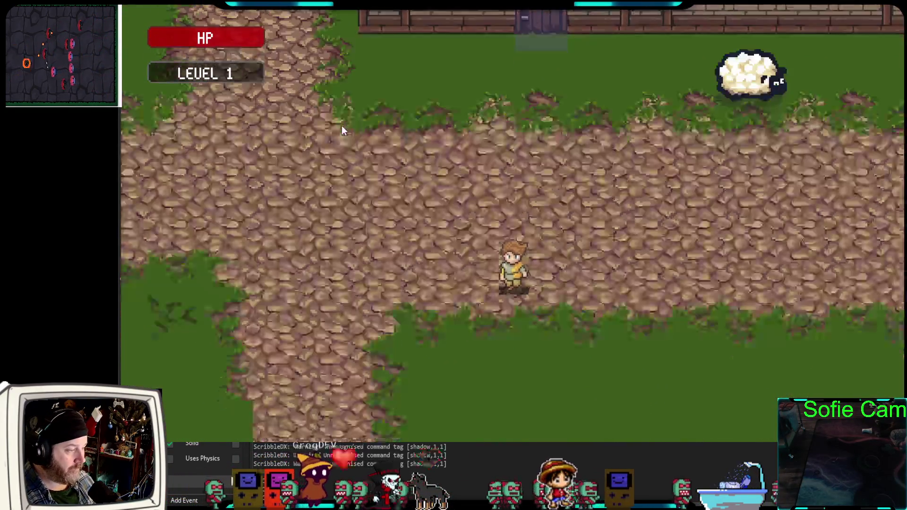
pyautogui.press('s')
pyautogui.press('a')
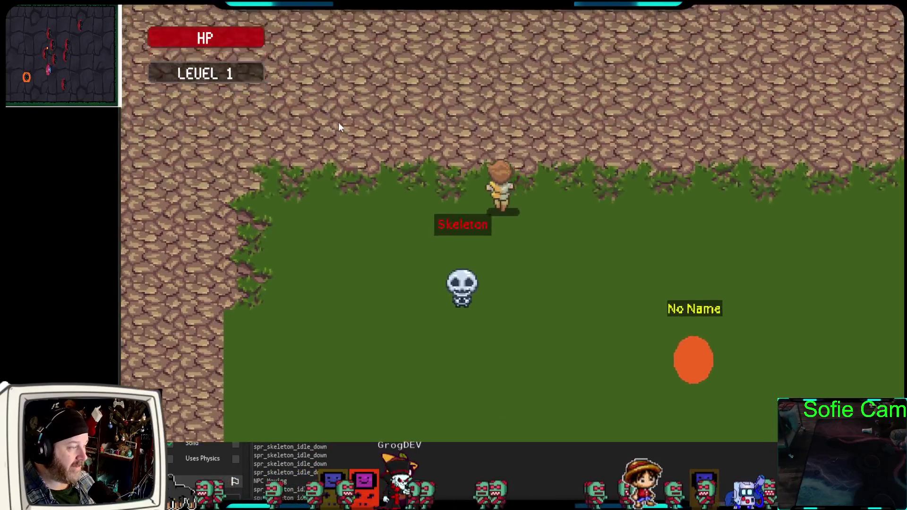
pyautogui.press('w')
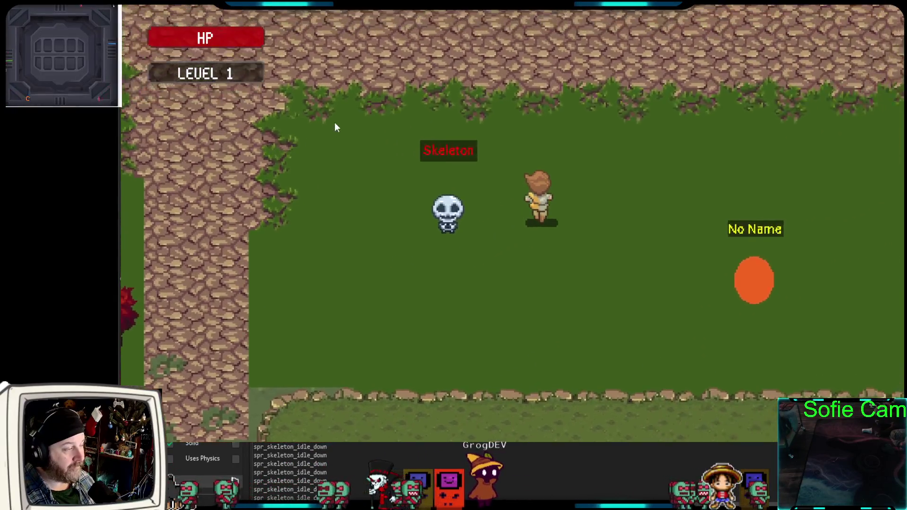
pyautogui.press('s')
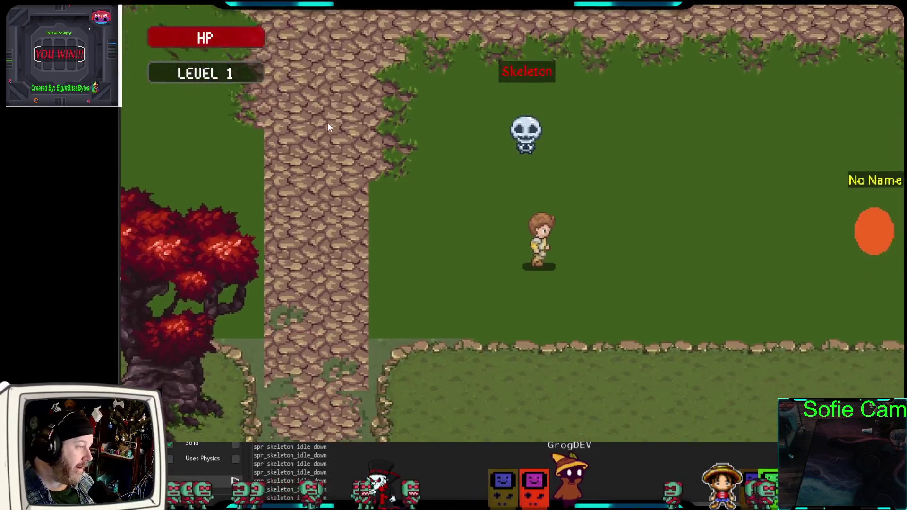
pyautogui.press('w')
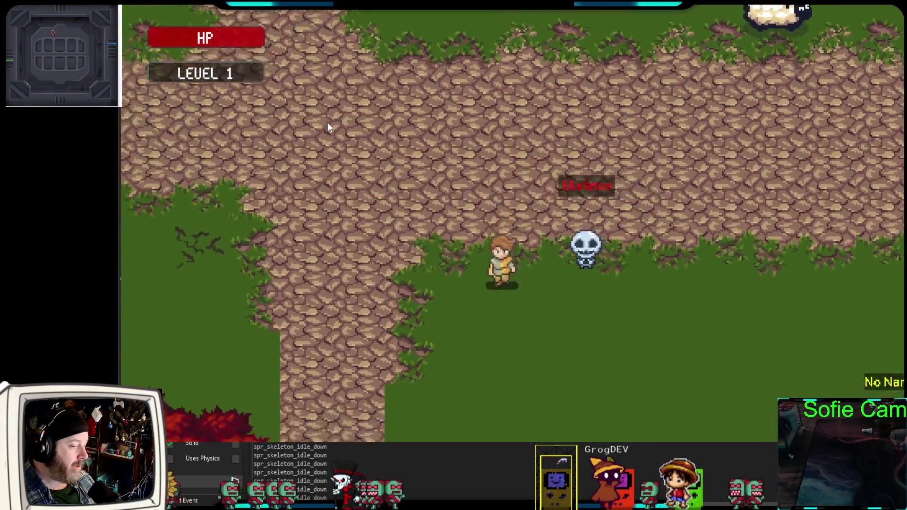
# - Move the hero around the meadow to watch the Skeleton's sprites and following, then close the game
pyautogui.press('s')
pyautogui.press('d')
pyautogui.press('w')
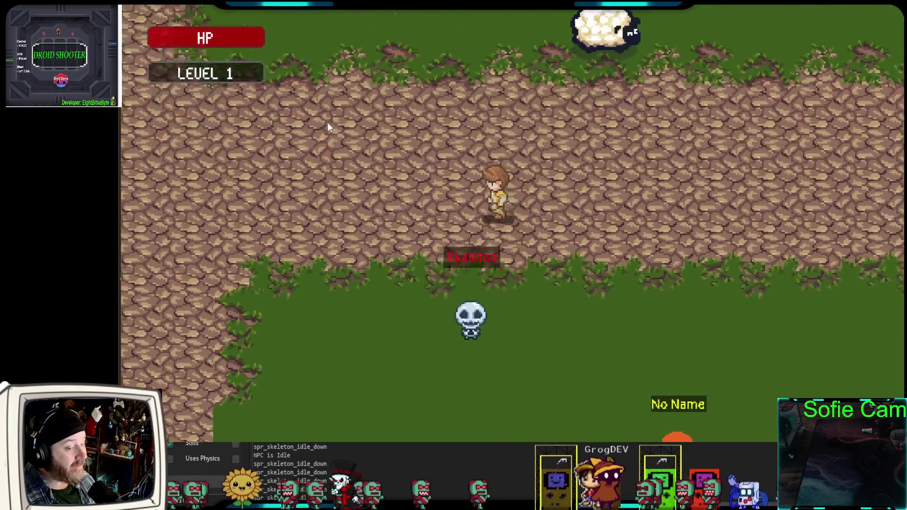
pyautogui.press('s')
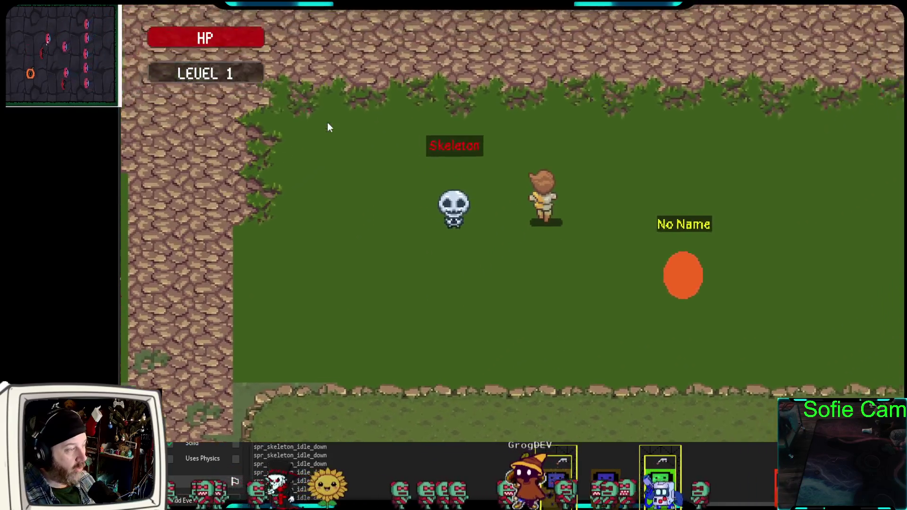
pyautogui.press('w')
pyautogui.press('a')
pyautogui.press('s')
pyautogui.press('d')
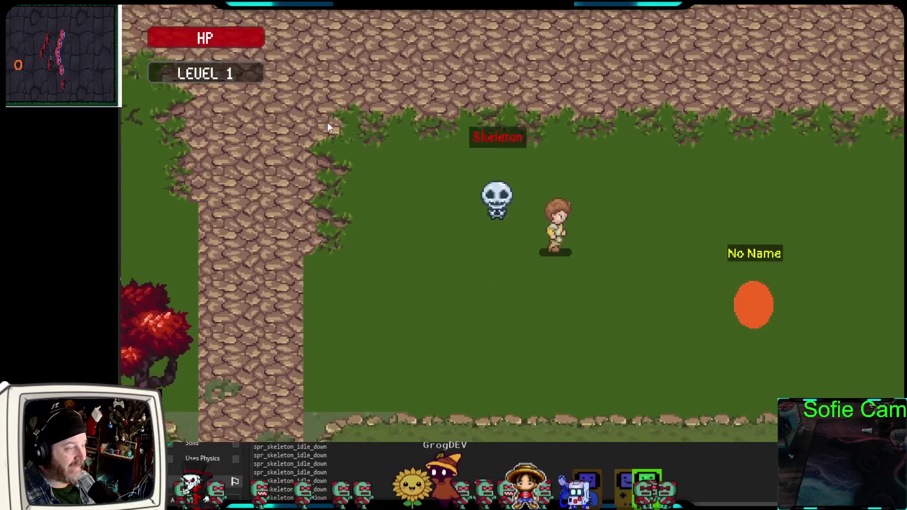
pyautogui.press('w')
pyautogui.press('s')
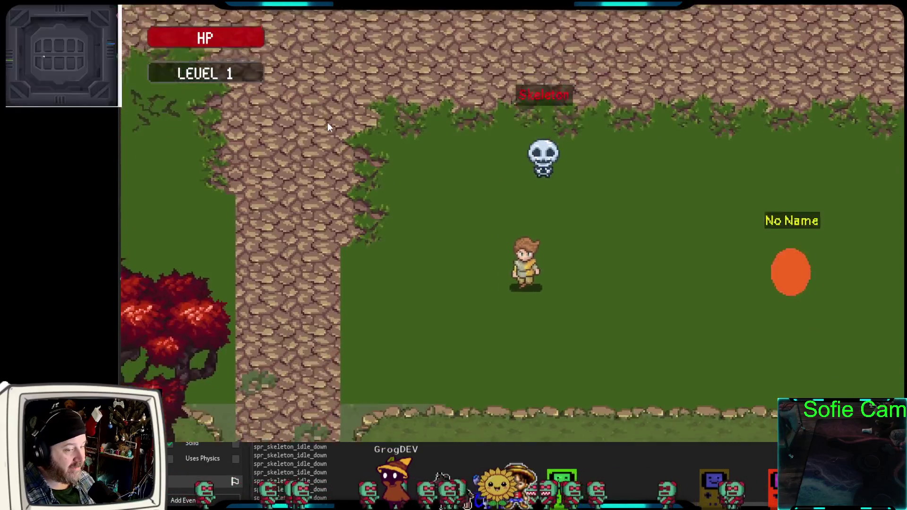
pyautogui.press('w')
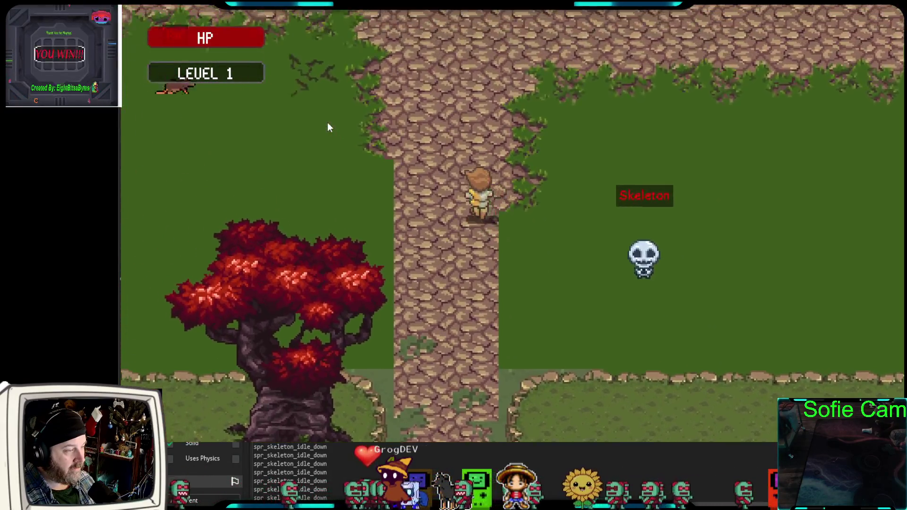
pyautogui.press('s')
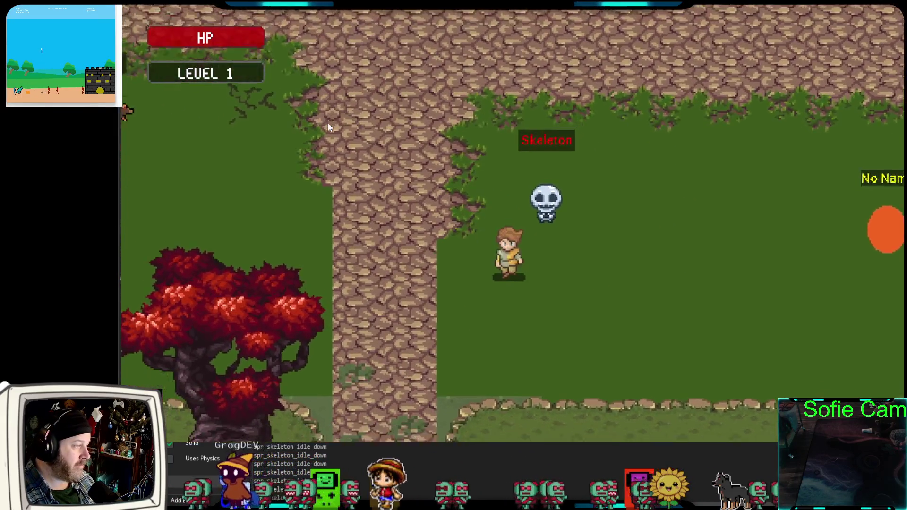
pyautogui.press('d')
pyautogui.press('w')
pyautogui.press('s')
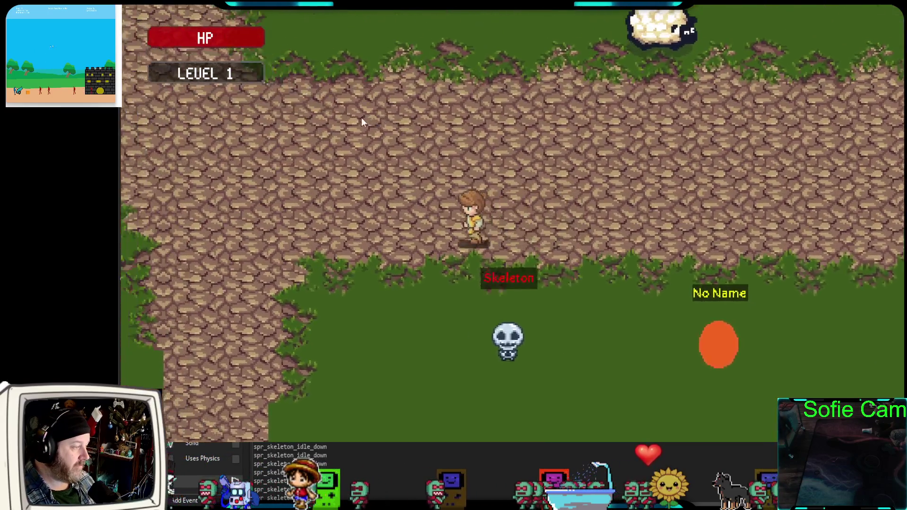
pyautogui.press('d')
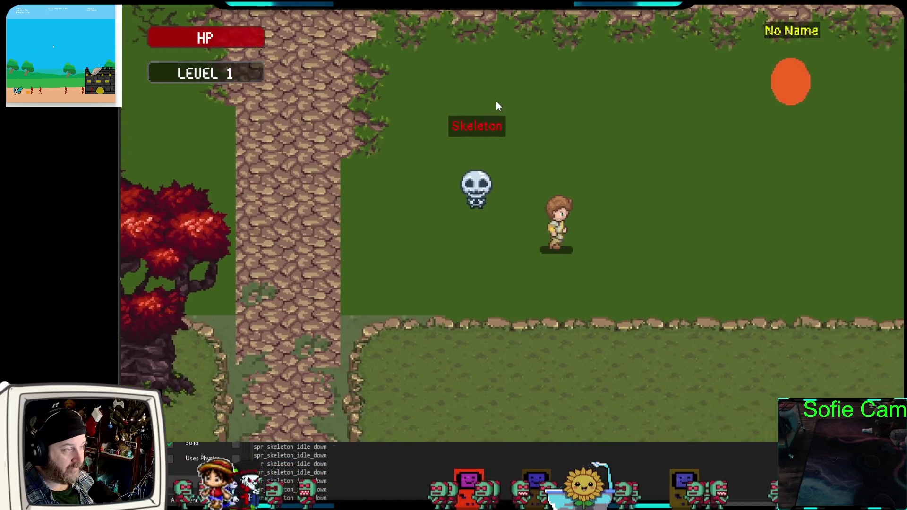
pyautogui.press('w')
pyautogui.press('a')
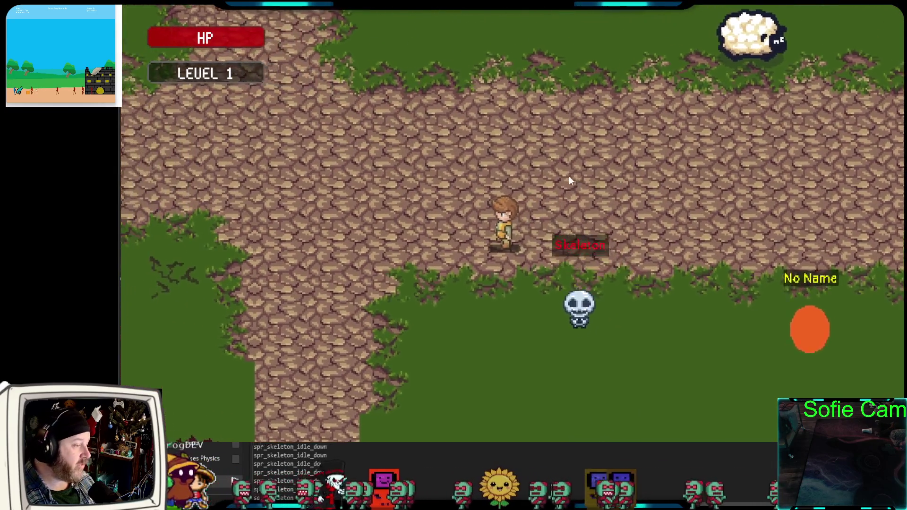
pyautogui.press('Escape')
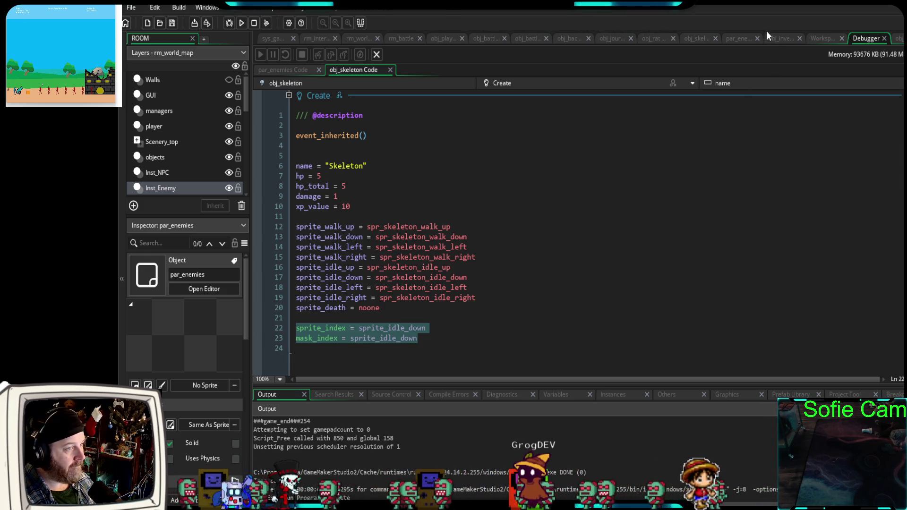
# - Review par_enemies' Create code, then select obj_skeleton's sprite assignments on lines 12-20
pyautogui.click(742, 38)
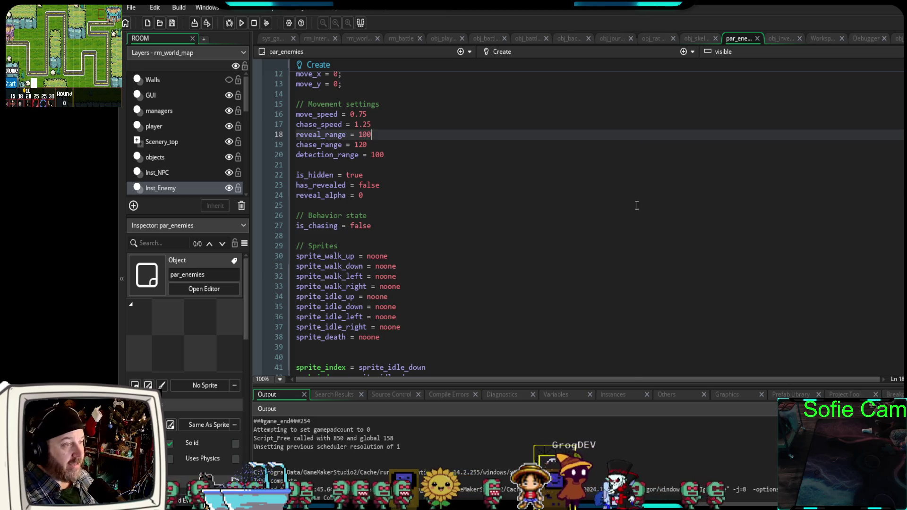
pyautogui.scroll(-4, 614, 220)
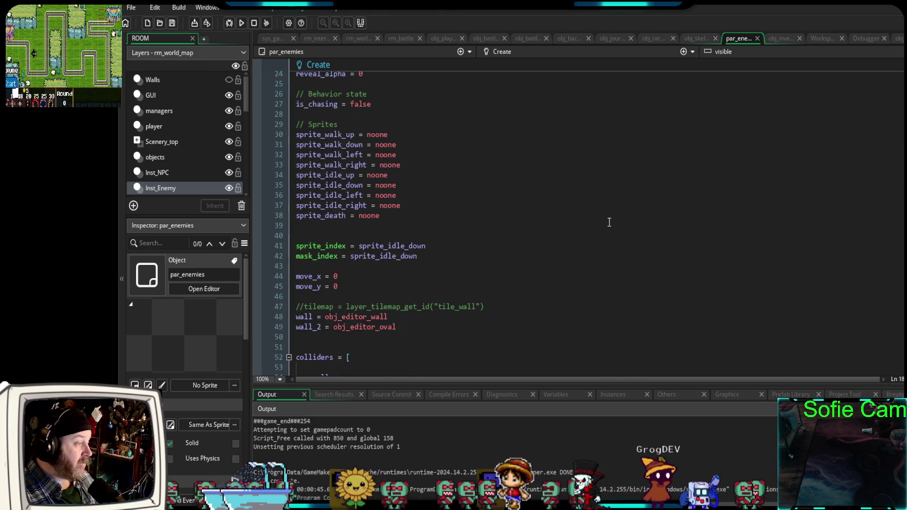
pyautogui.scroll(6, 610, 223)
pyautogui.scroll(-4, 607, 229)
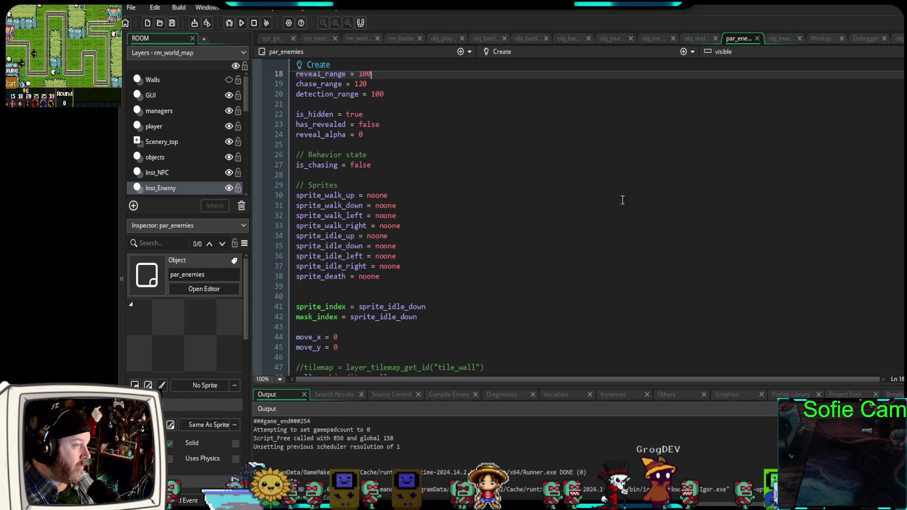
pyautogui.click(701, 35)
pyautogui.scroll(-15, 539, 265)
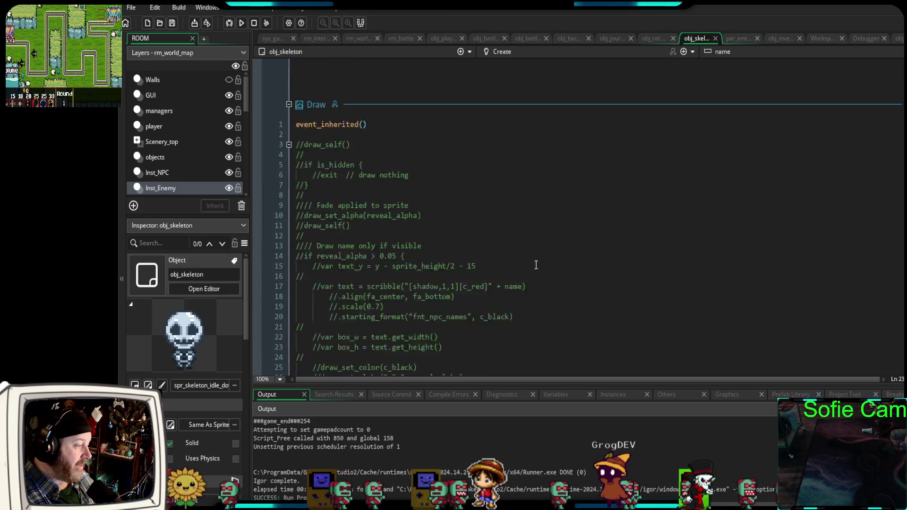
pyautogui.scroll(15, 492, 272)
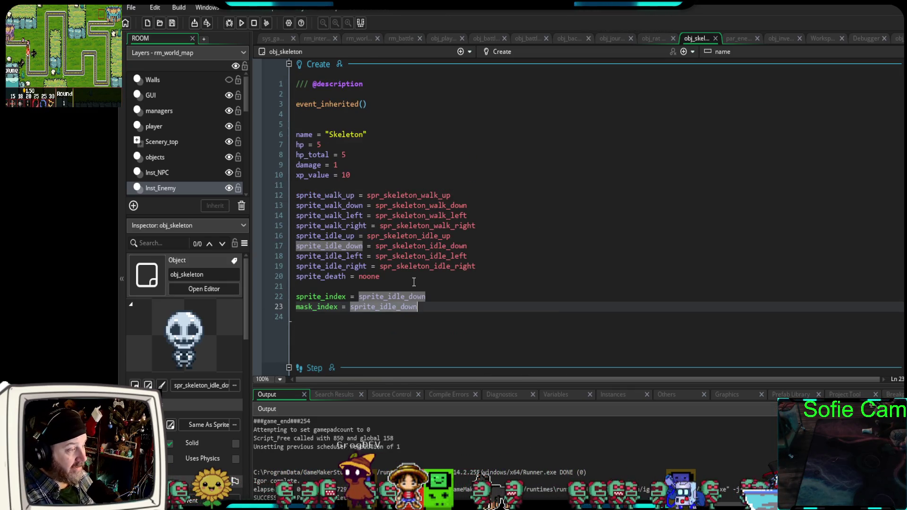
pyautogui.moveTo(414, 282)
pyautogui.mouseDown()
pyautogui.moveTo(326, 235)
pyautogui.moveTo(291, 195)
pyautogui.mouseUp()
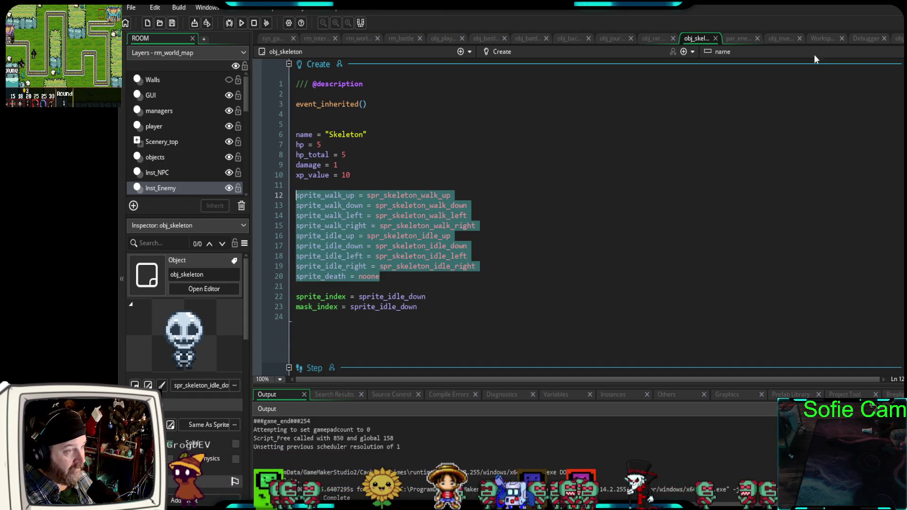
# - Compare par_enemies' code against the selected skeleton lines, then clear the selection
pyautogui.click(736, 40)
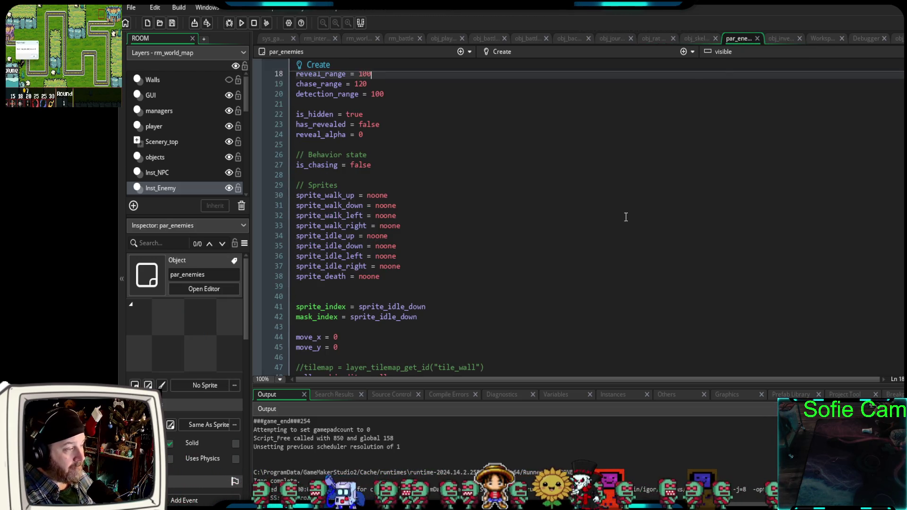
pyautogui.scroll(-5, 624, 217)
pyautogui.scroll(-15, 620, 218)
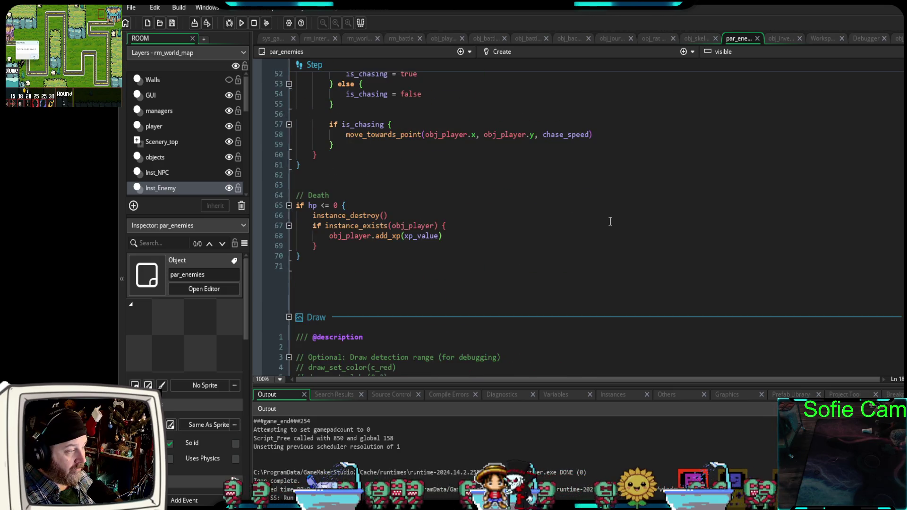
pyautogui.scroll(15, 609, 221)
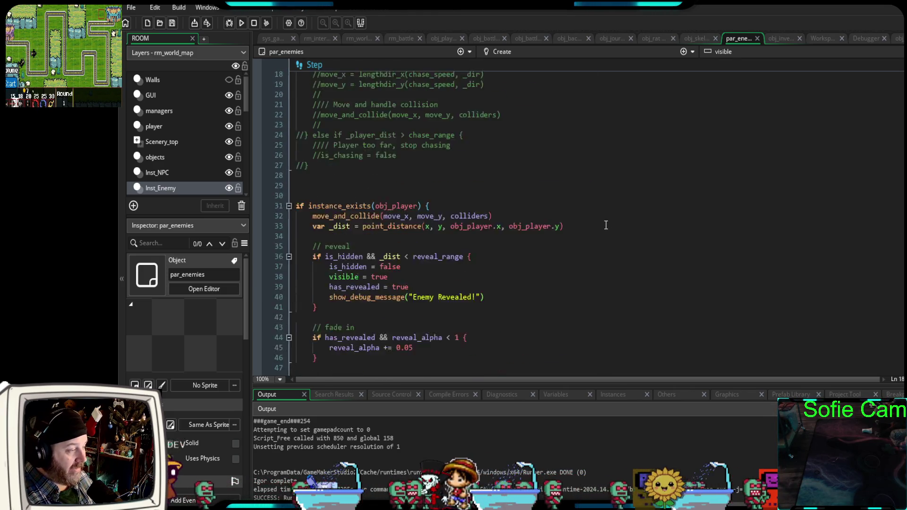
pyautogui.scroll(10, 662, 156)
pyautogui.scroll(-6, 650, 176)
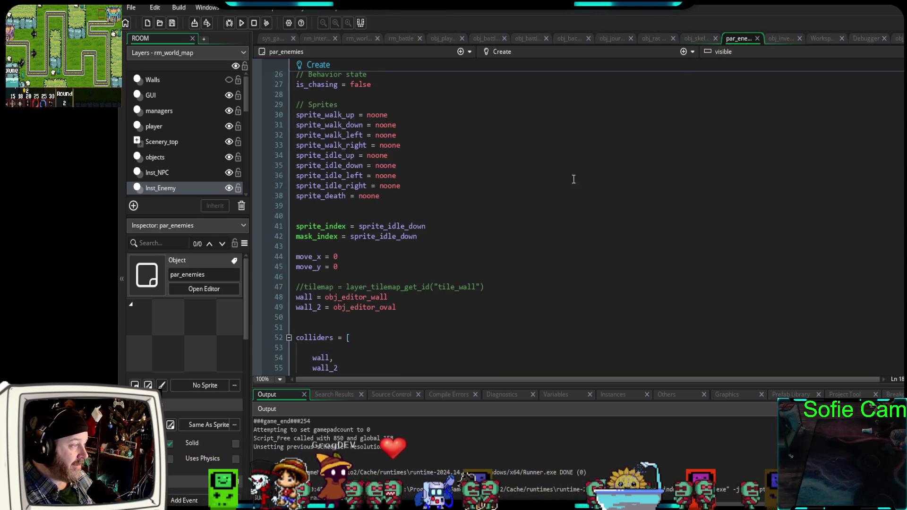
pyautogui.click(697, 38)
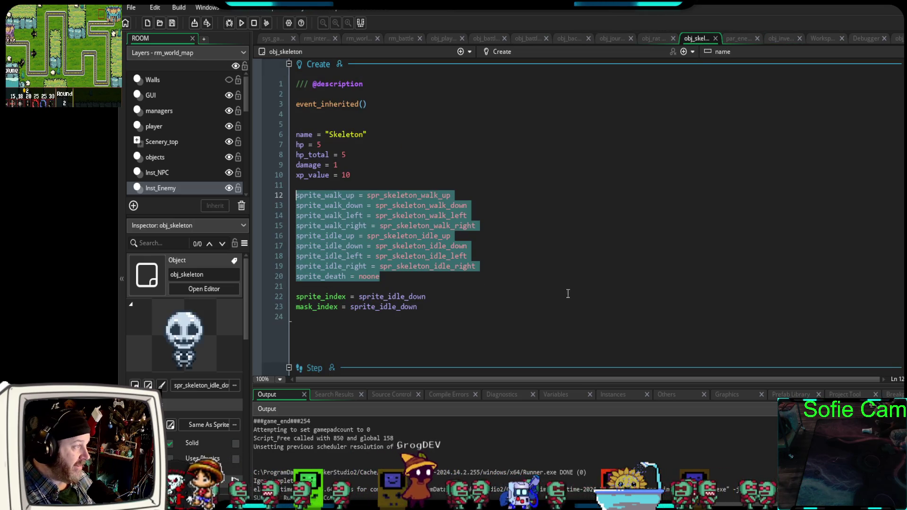
pyautogui.click(479, 308)
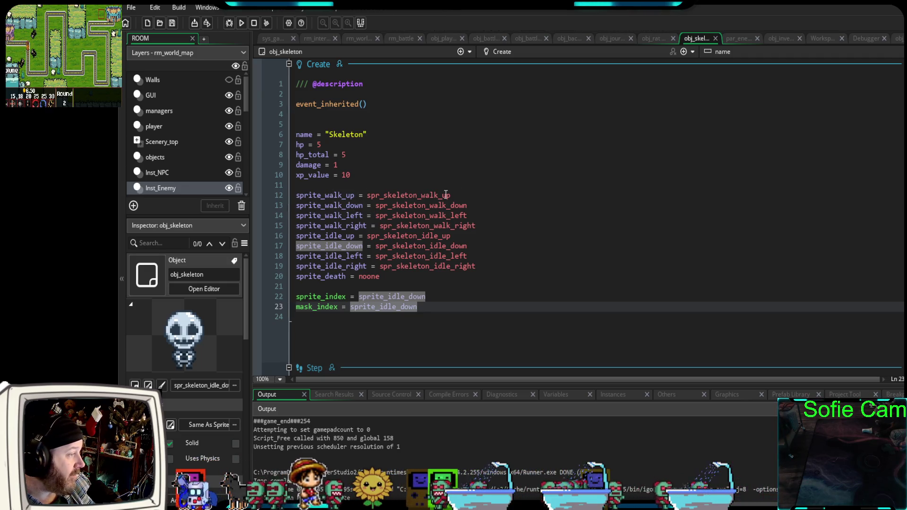
# - Scroll par_enemies down to its Draw event that draws enemy names, then bring up obj_rat's code
pyautogui.click(739, 39)
pyautogui.scroll(-10, 603, 206)
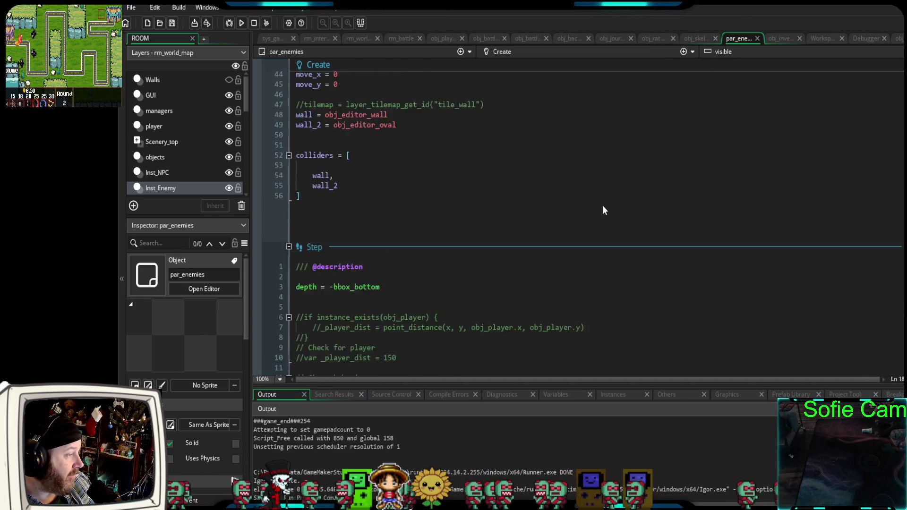
pyautogui.scroll(-15, 602, 198)
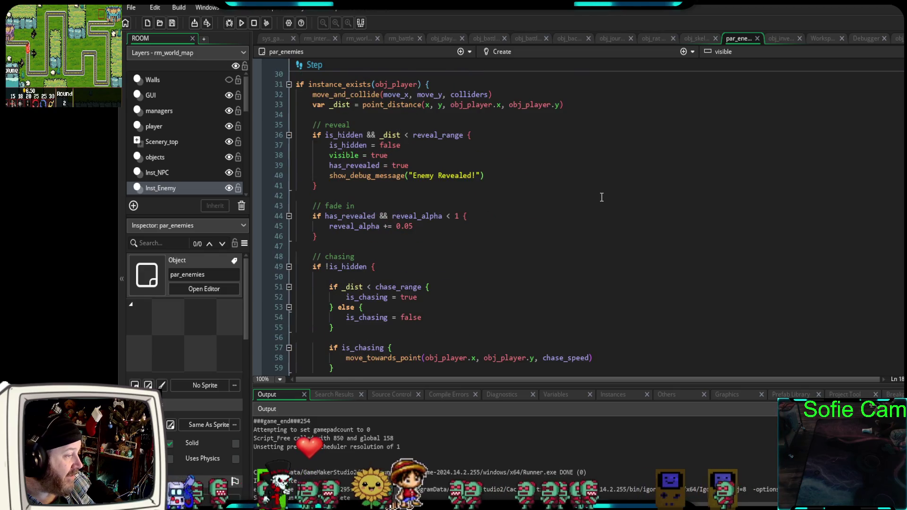
pyautogui.scroll(-13, 601, 197)
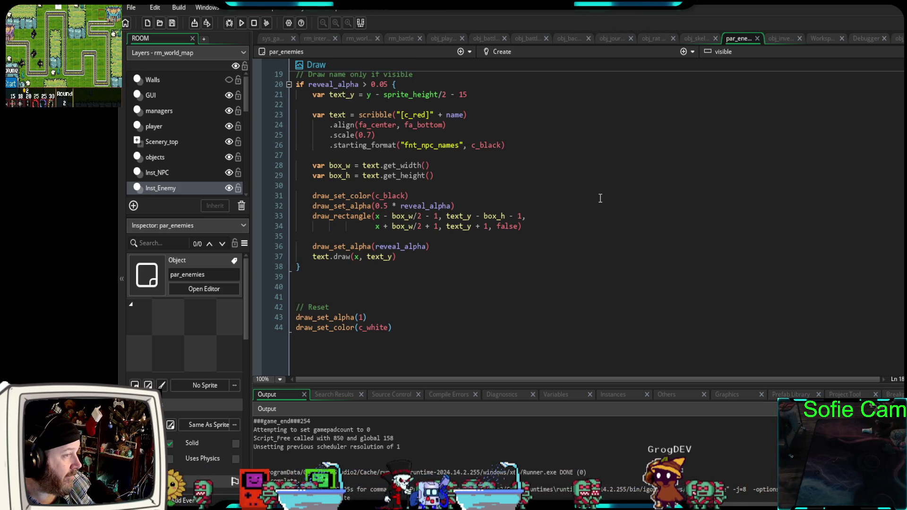
pyautogui.click(648, 38)
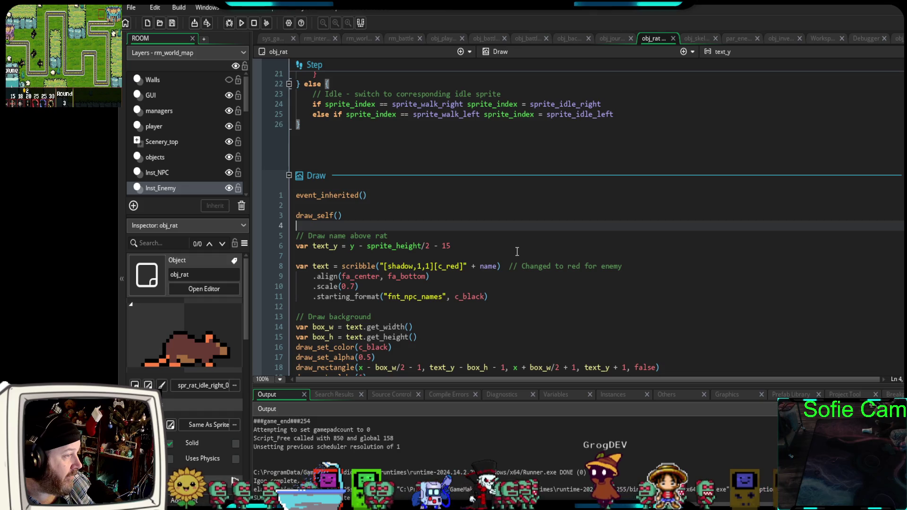
# - Select obj_rat's Step event walk and idle sprite-handling block, lines 9–26, then deselect it
pyautogui.scroll(6, 522, 245)
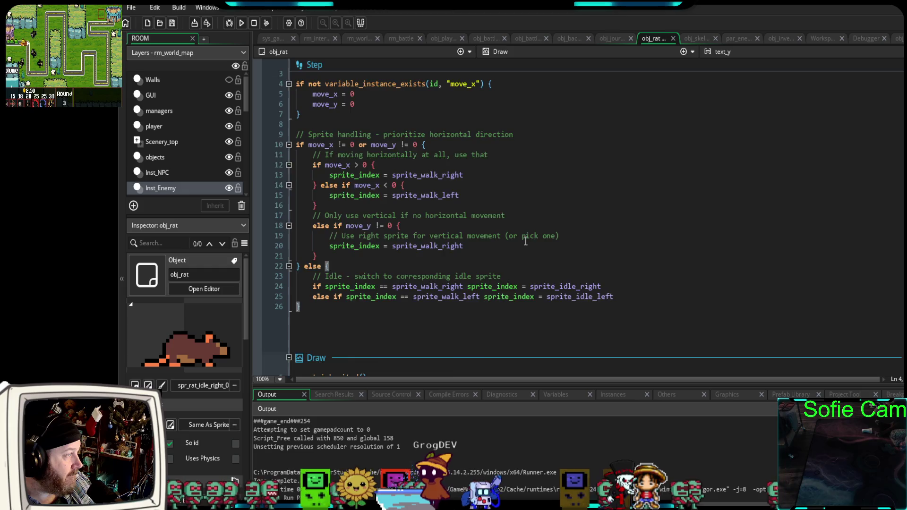
pyautogui.scroll(6, 525, 241)
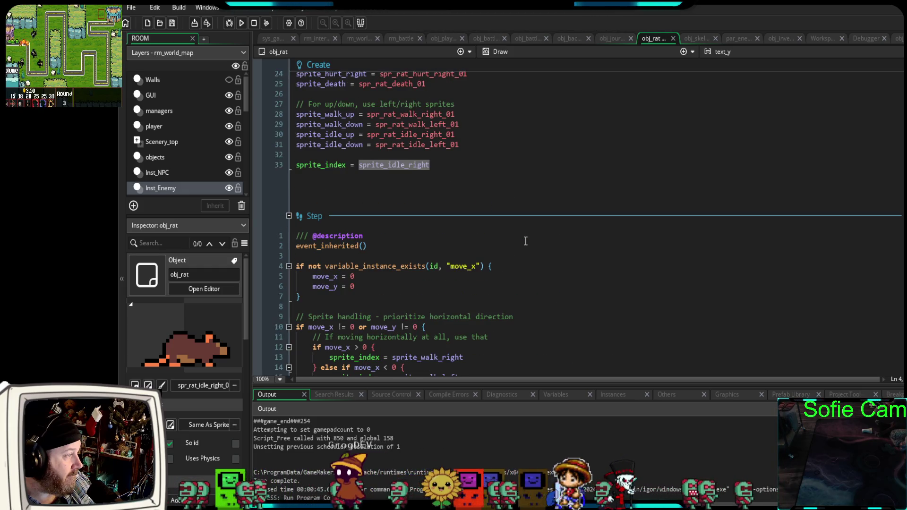
pyautogui.scroll(-4, 526, 241)
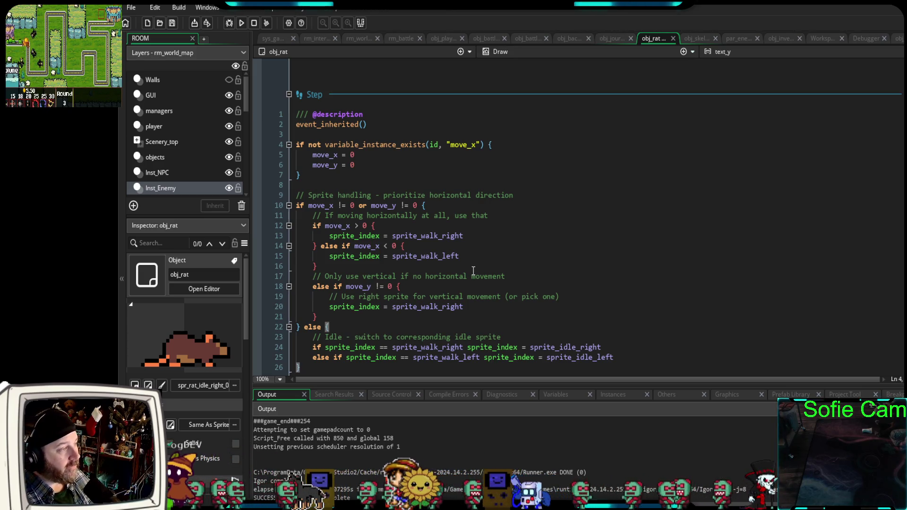
pyautogui.scroll(2, 463, 277)
pyautogui.scroll(6, 468, 281)
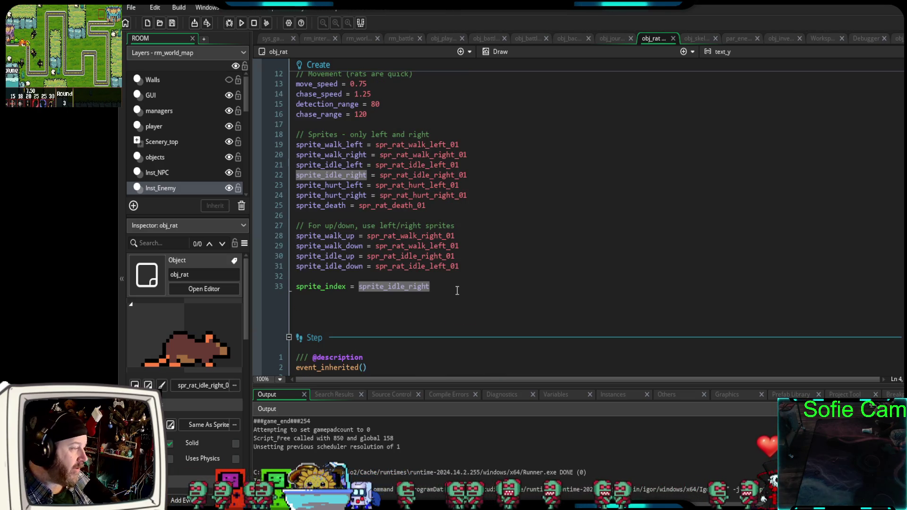
pyautogui.scroll(-2, 453, 298)
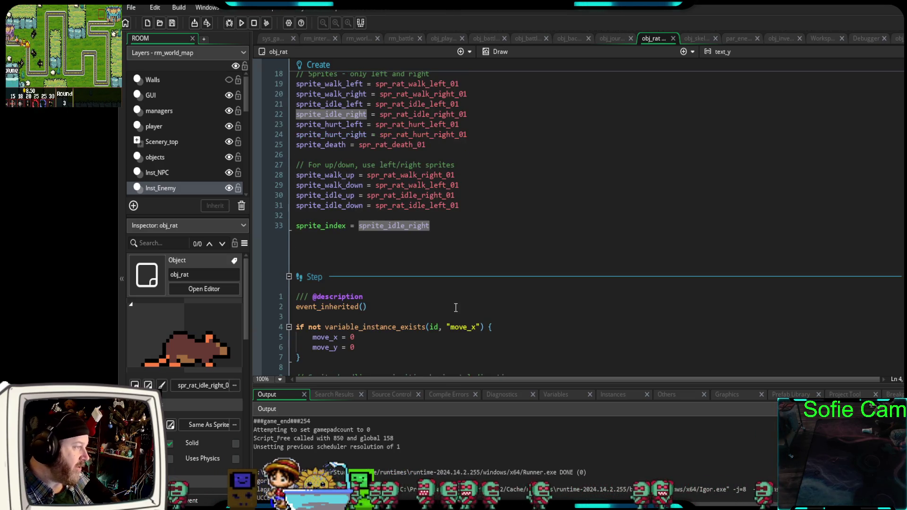
pyautogui.scroll(4, 439, 293)
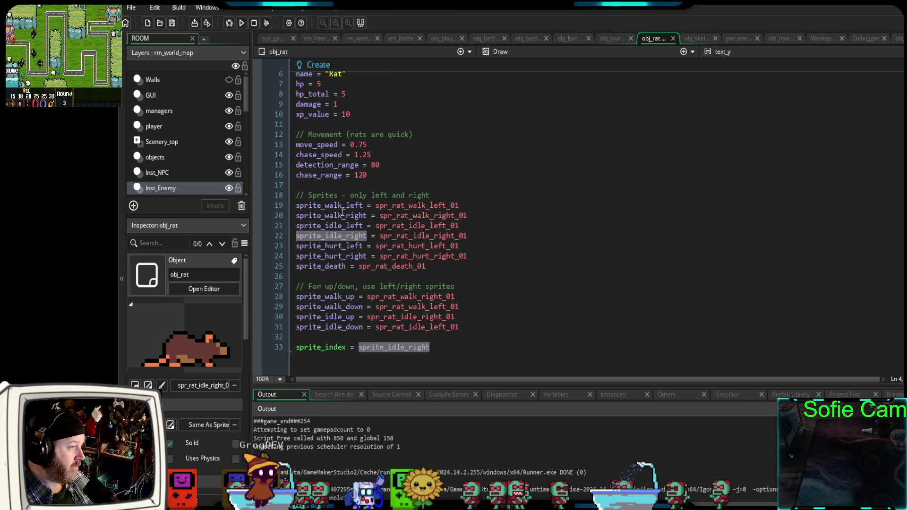
pyautogui.scroll(-10, 299, 302)
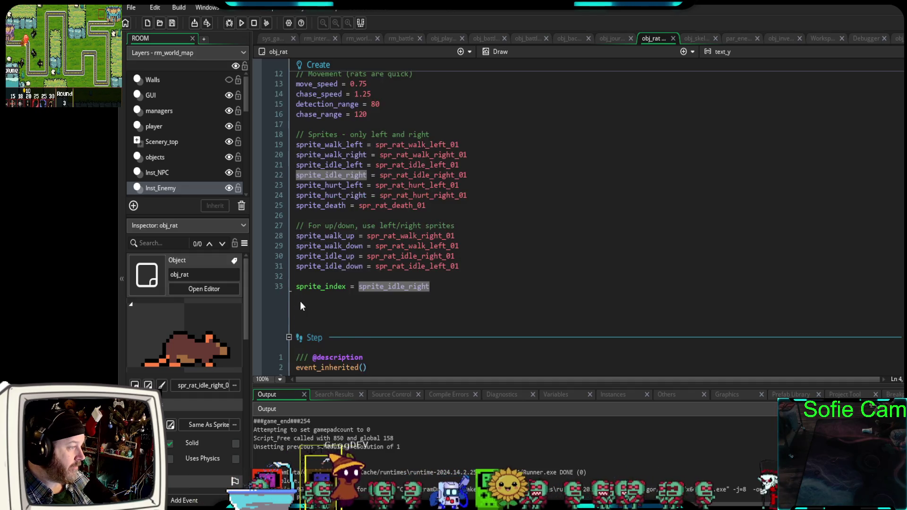
pyautogui.scroll(-2, 296, 303)
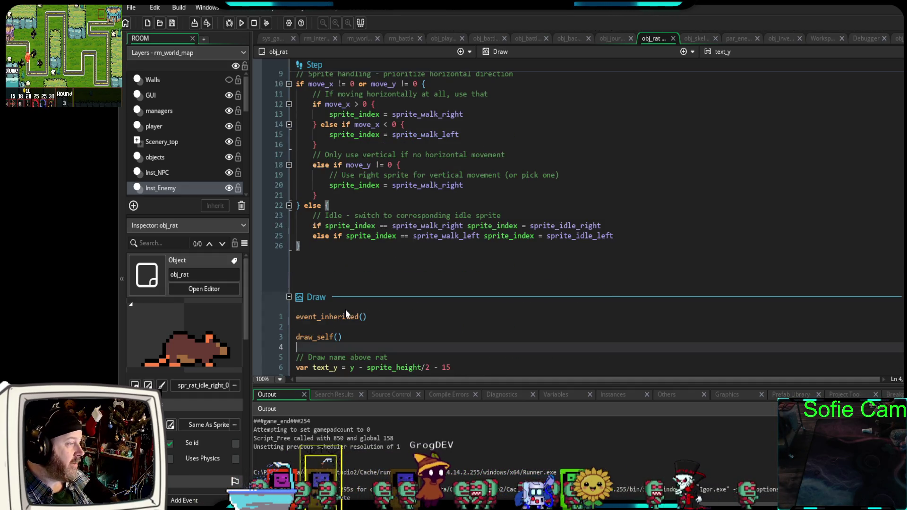
pyautogui.scroll(2, 345, 310)
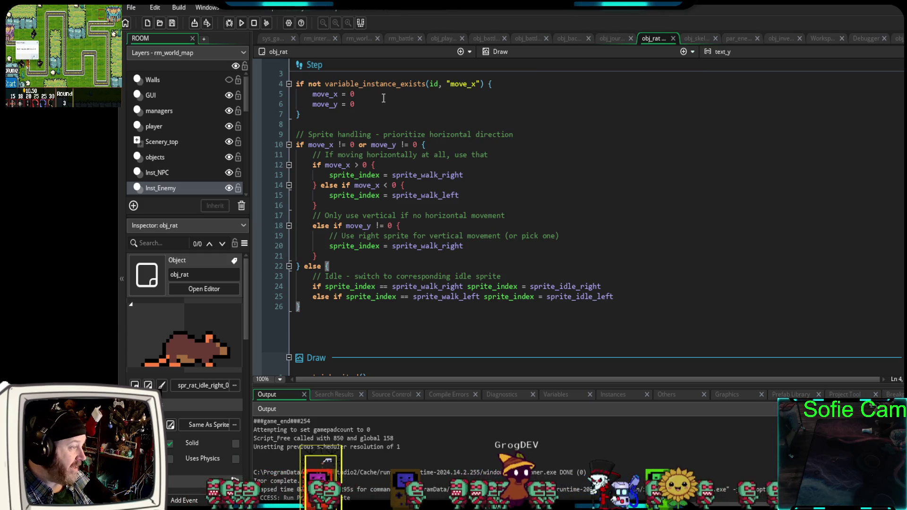
pyautogui.scroll(2, 322, 315)
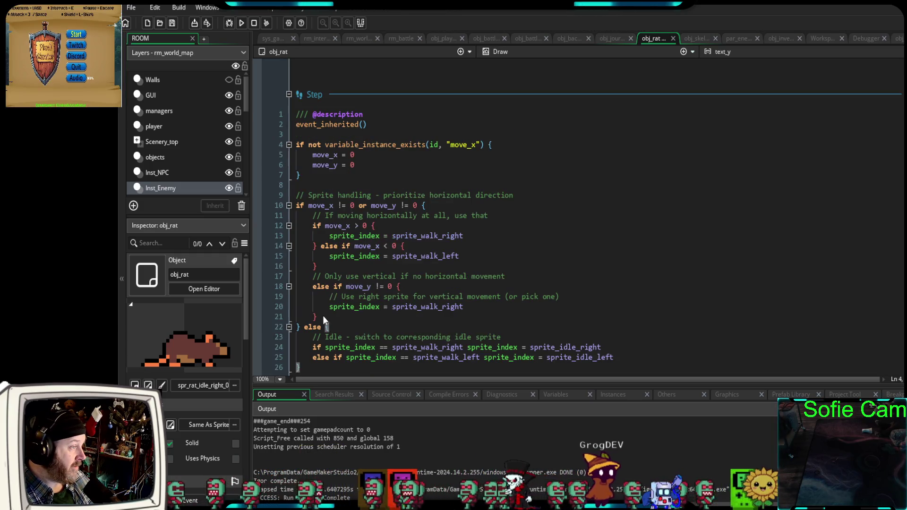
pyautogui.scroll(-2, 322, 315)
pyautogui.click(310, 309)
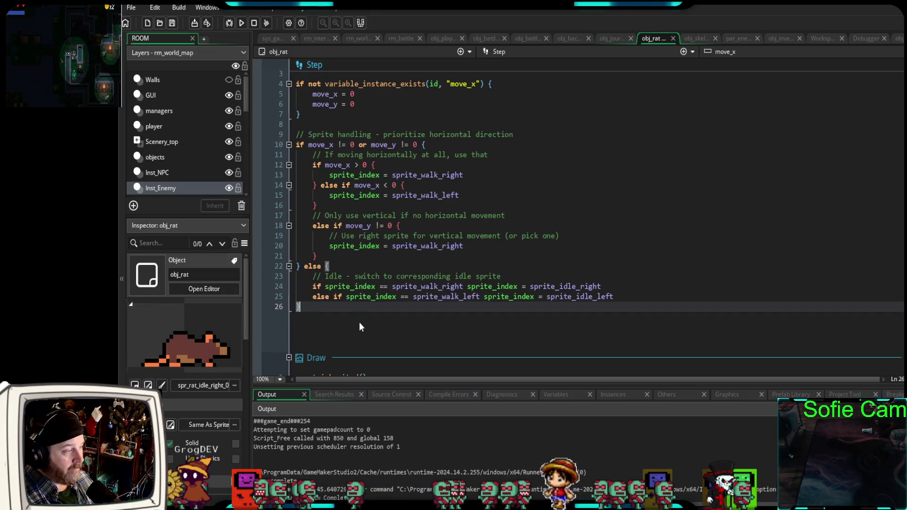
pyautogui.moveTo(313, 311)
pyautogui.mouseDown()
pyautogui.moveTo(298, 266)
pyautogui.moveTo(297, 145)
pyautogui.moveTo(280, 137)
pyautogui.mouseUp()
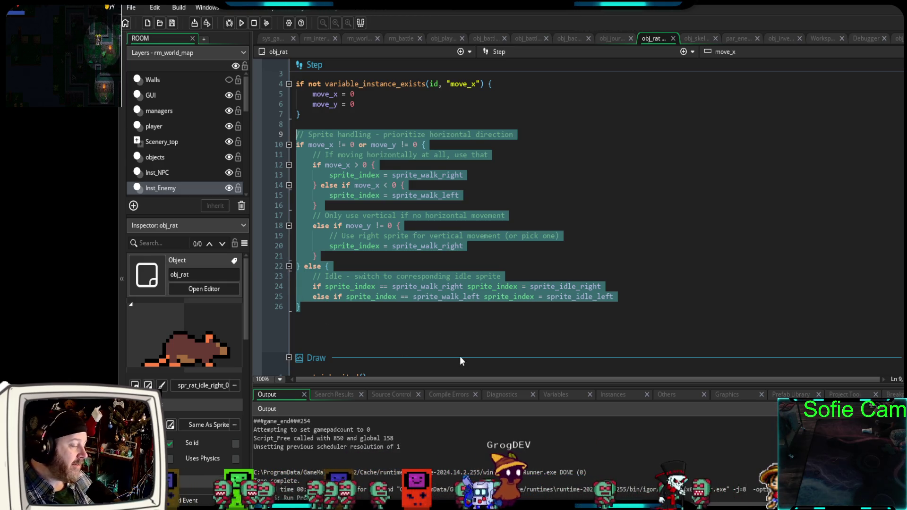
pyautogui.click(510, 343)
pyautogui.click(507, 264)
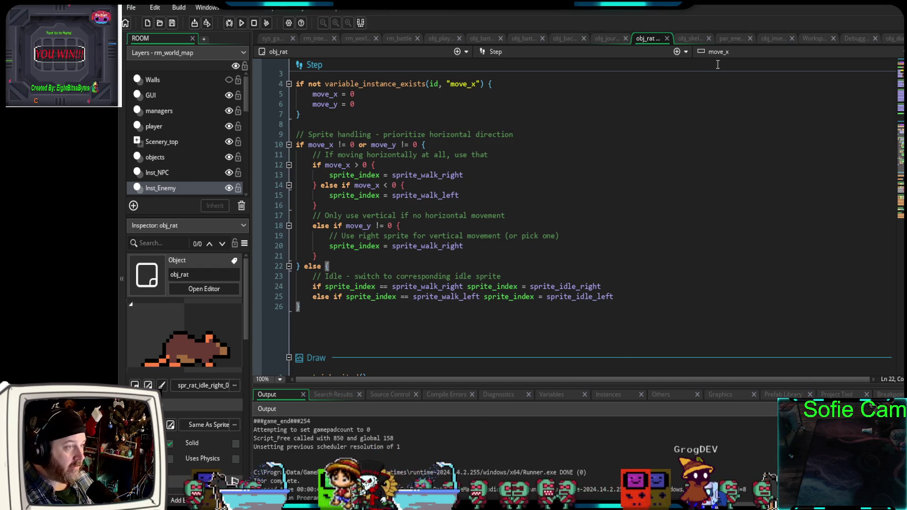
# - Set par_enemies' Parent object to par_actor from the Inspector
pyautogui.click(731, 40)
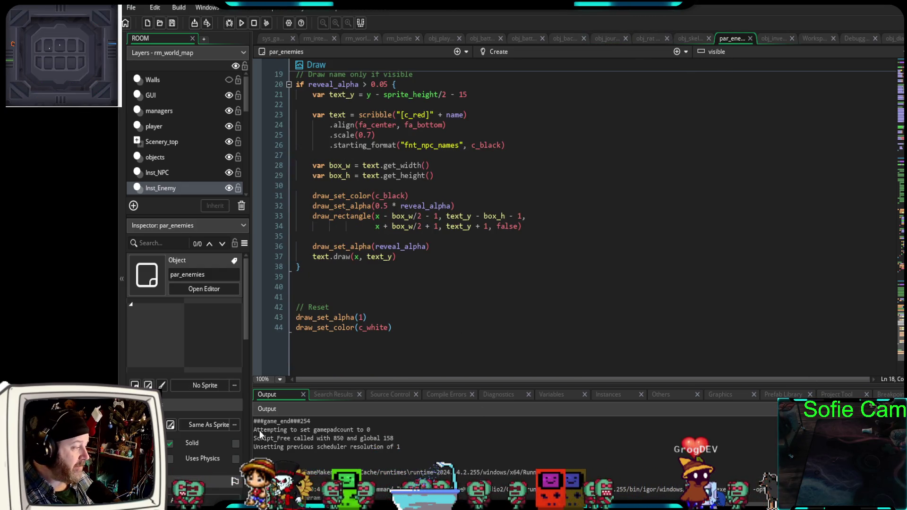
pyautogui.scroll(-3, 202, 461)
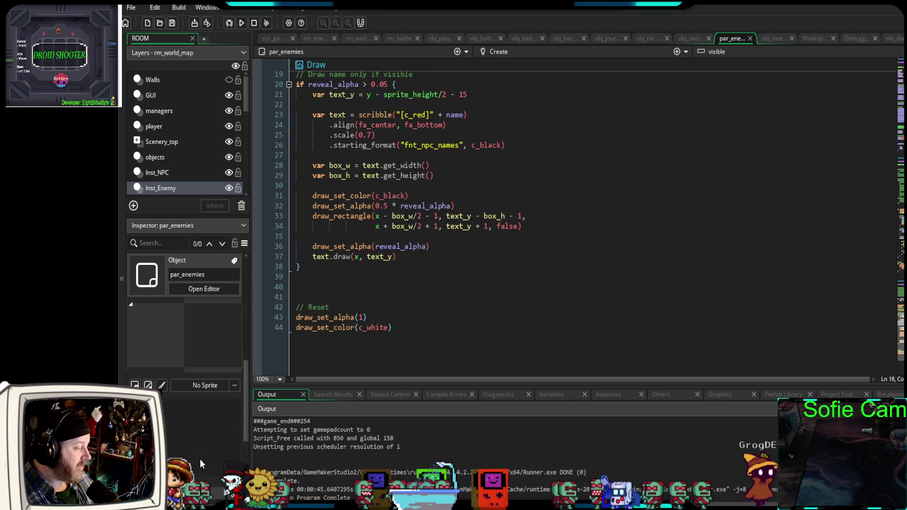
pyautogui.click(192, 469)
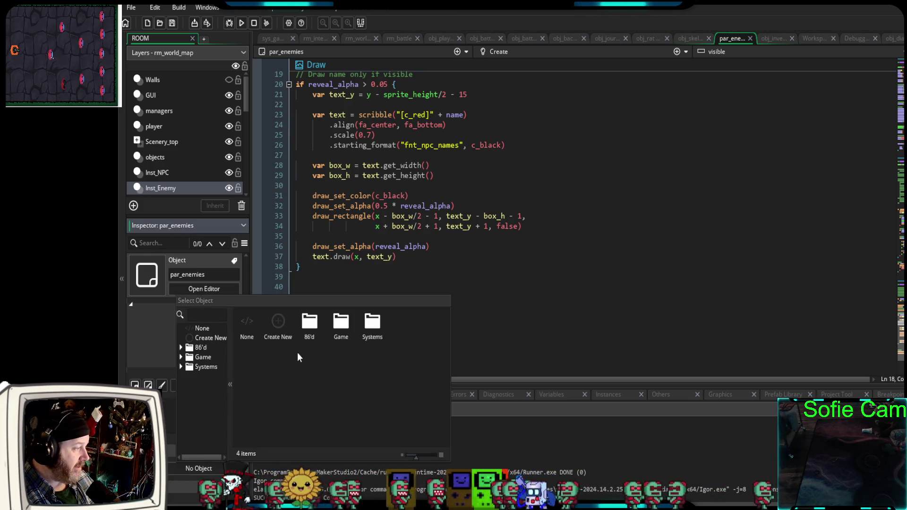
pyautogui.write('par_actor')
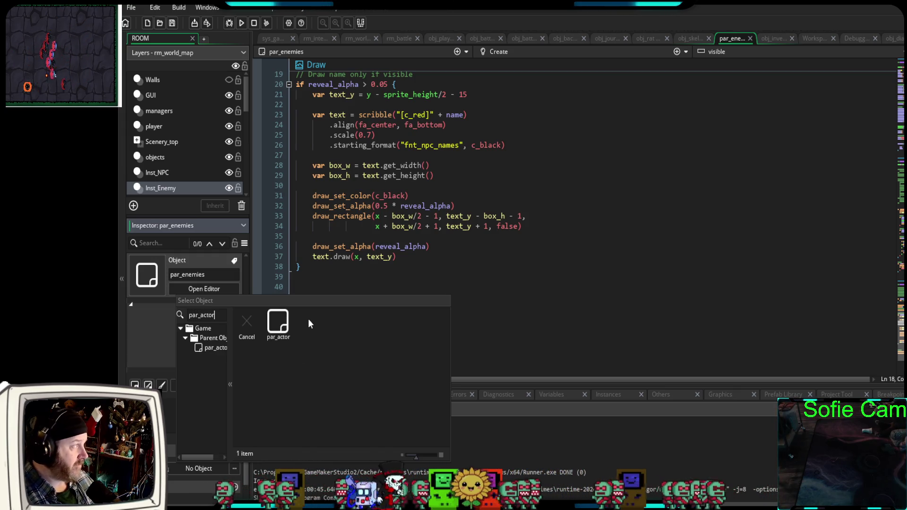
pyautogui.click(285, 333)
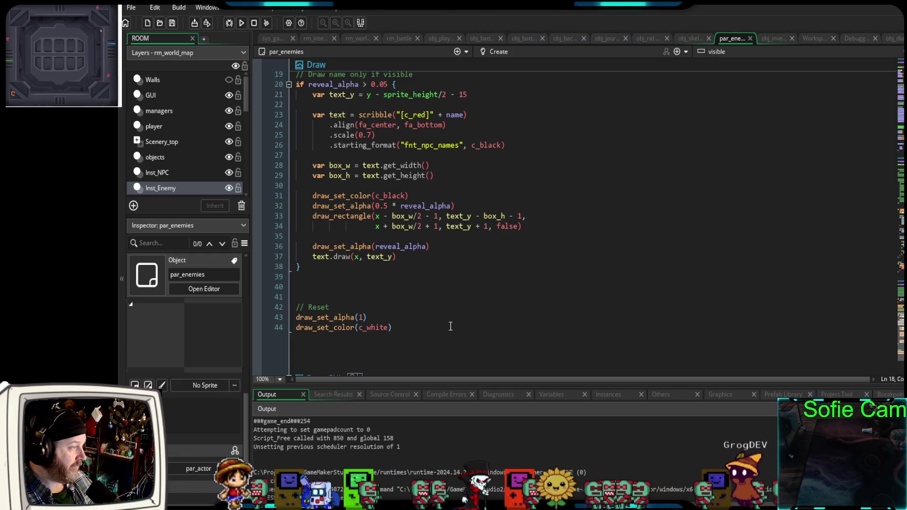
pyautogui.moveTo(387, 386); pyautogui.dragTo(389, 434)
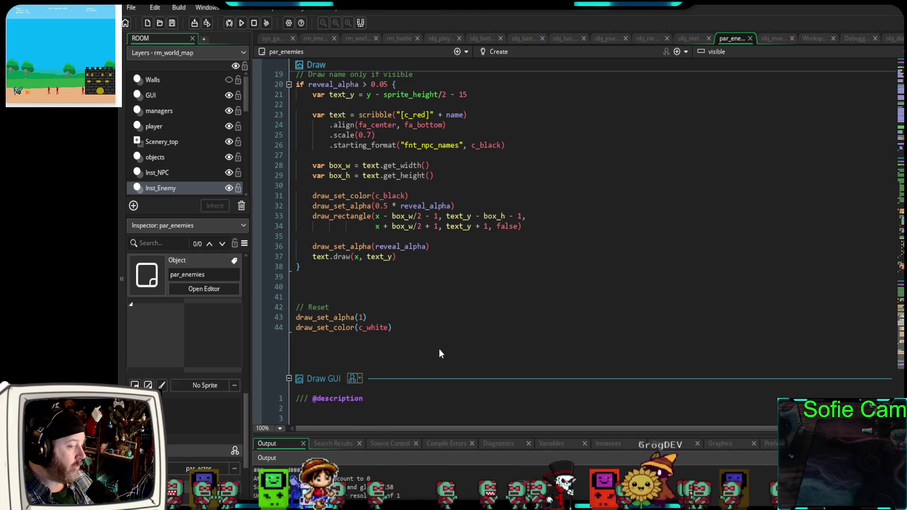
# - Start a debug run of the game, whose log prints spr_skeleton_idle_down
pyautogui.scroll(2, 439, 348)
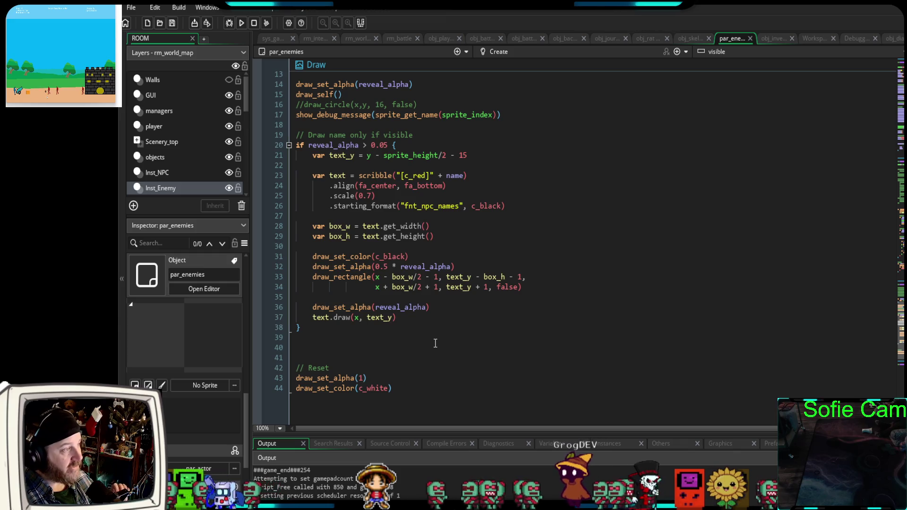
pyautogui.click(229, 22)
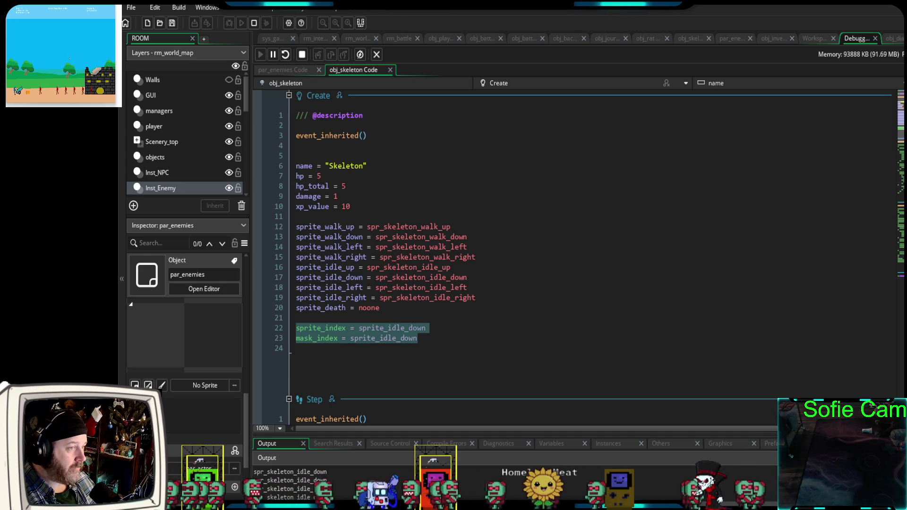
# - Close the running game and scroll through obj_skeleton's events
pyautogui.press('Escape')
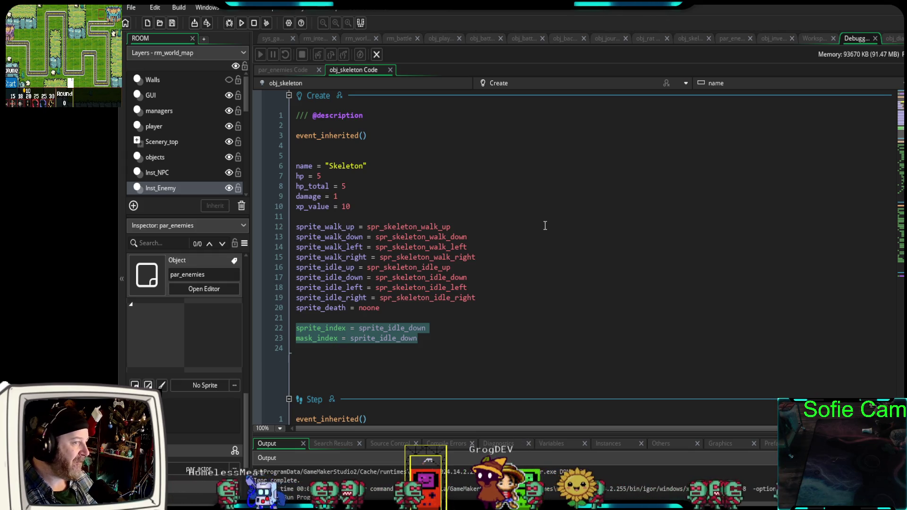
pyautogui.scroll(-2, 545, 225)
pyautogui.scroll(-2, 582, 224)
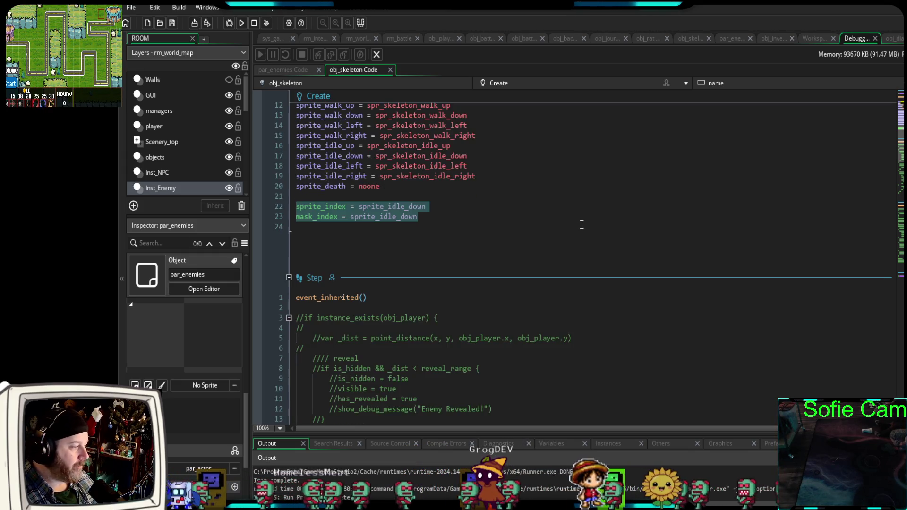
pyautogui.scroll(-6, 582, 225)
pyautogui.scroll(-12, 582, 224)
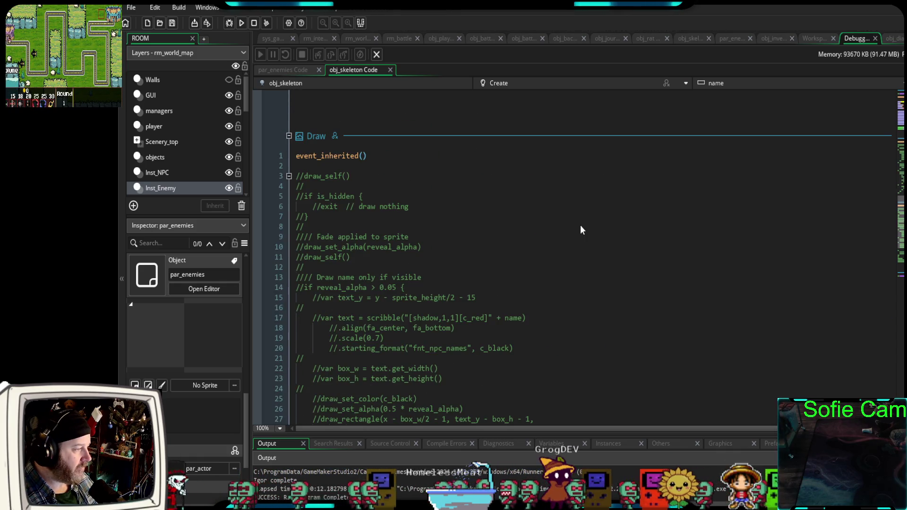
pyautogui.scroll(-6, 580, 230)
pyautogui.scroll(-3, 581, 225)
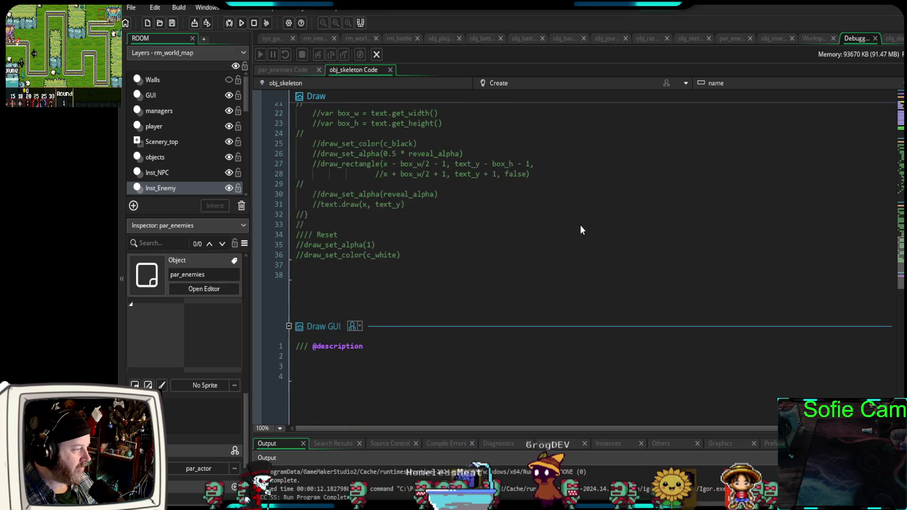
pyautogui.scroll(20, 582, 226)
pyautogui.scroll(6, 584, 226)
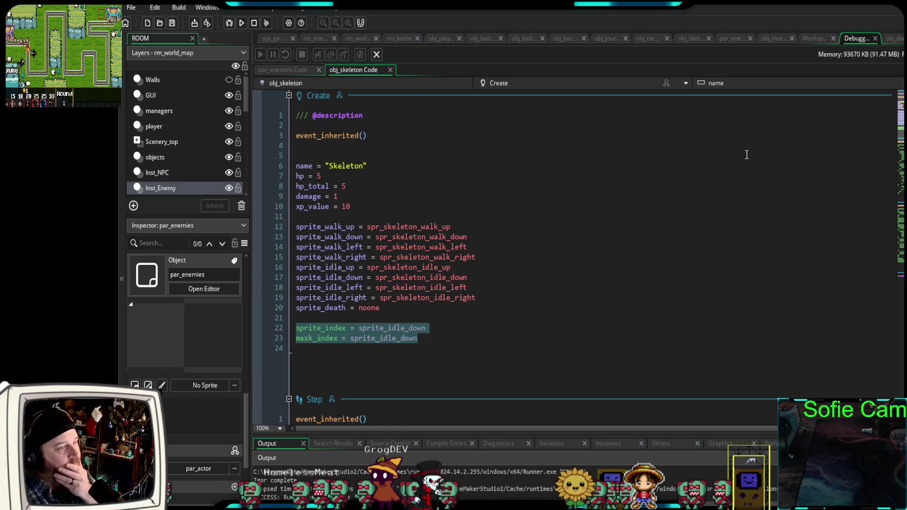
# - Look through par_enemies' events, then return to obj_rat's Step event sprite code
pyautogui.click(733, 39)
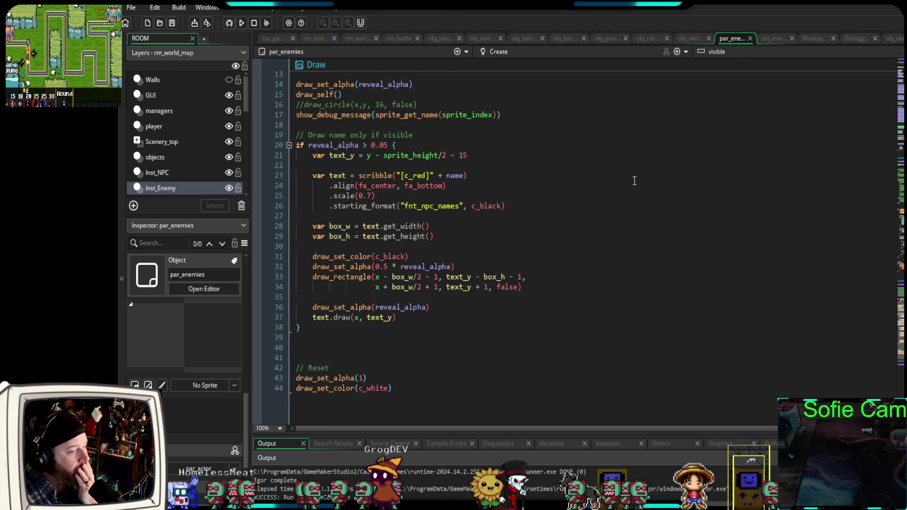
pyautogui.scroll(-3, 634, 181)
pyautogui.scroll(8, 694, 148)
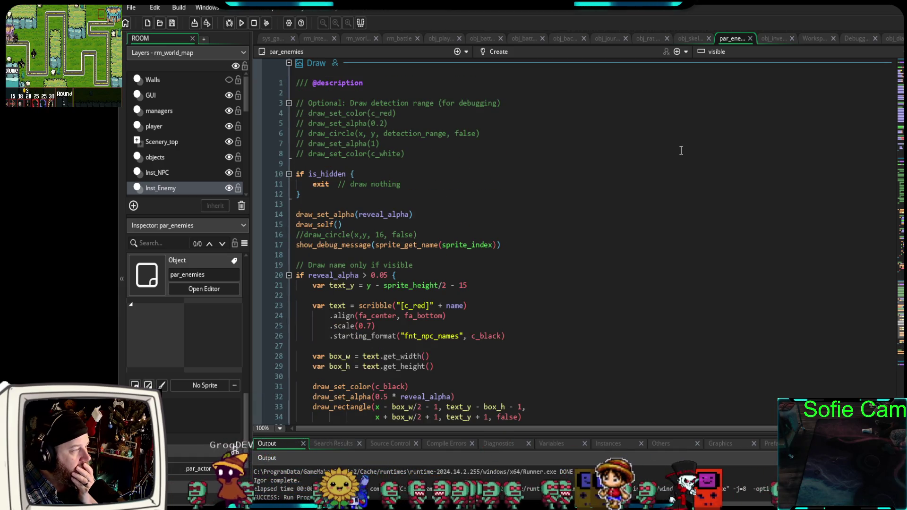
pyautogui.scroll(20, 679, 151)
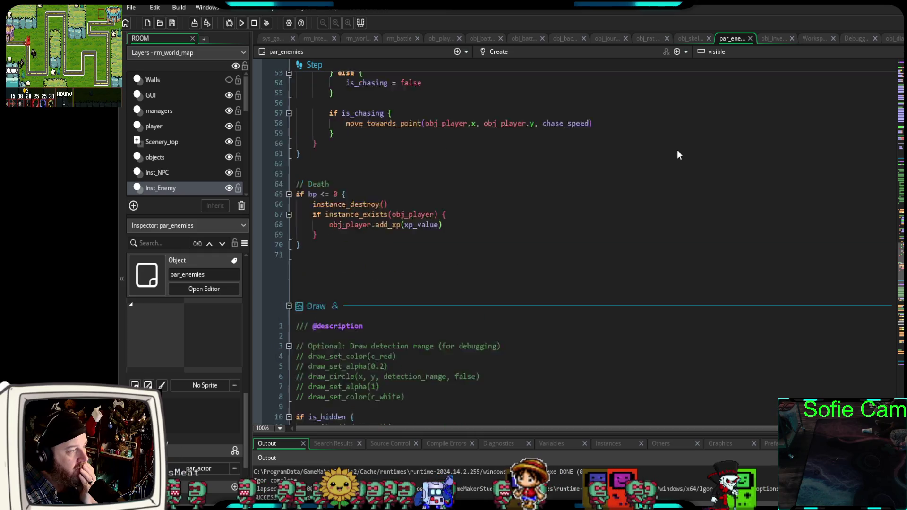
pyautogui.scroll(15, 677, 151)
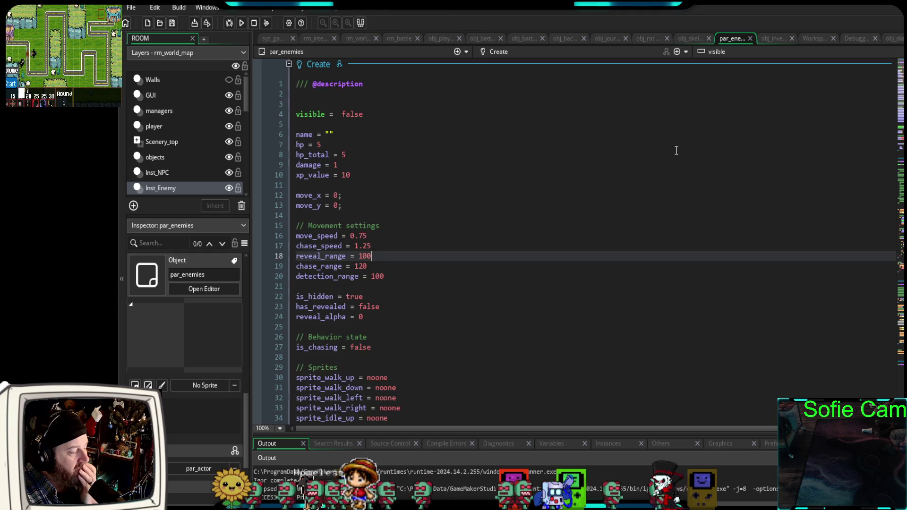
pyautogui.scroll(-15, 677, 150)
pyautogui.scroll(-2, 674, 154)
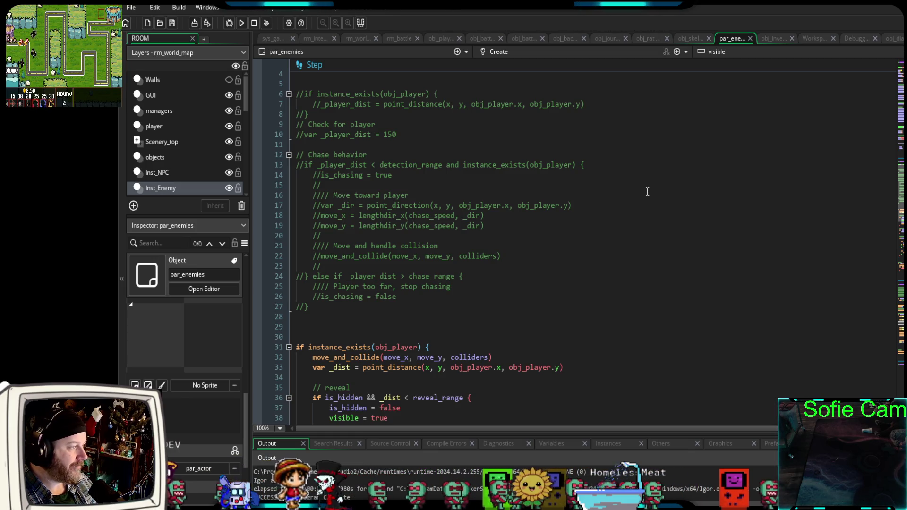
pyautogui.scroll(-8, 650, 191)
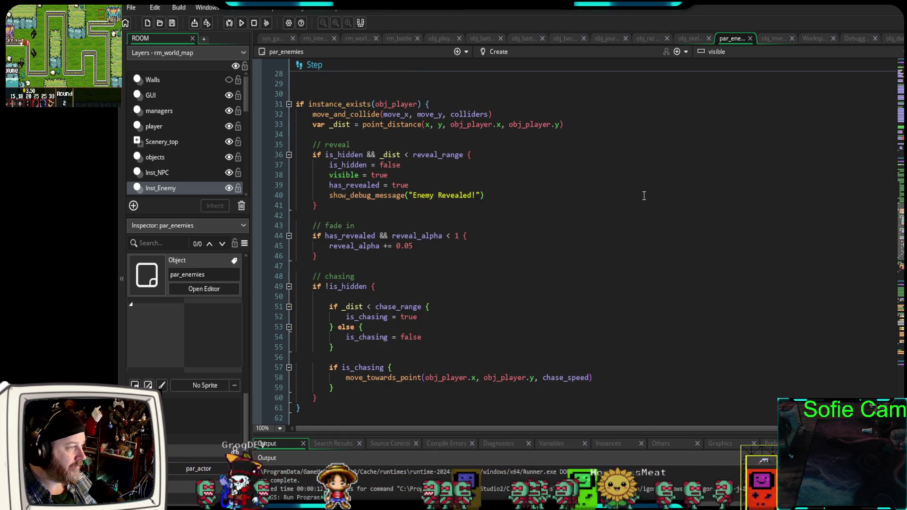
pyautogui.scroll(-12, 646, 196)
pyautogui.scroll(-4, 644, 202)
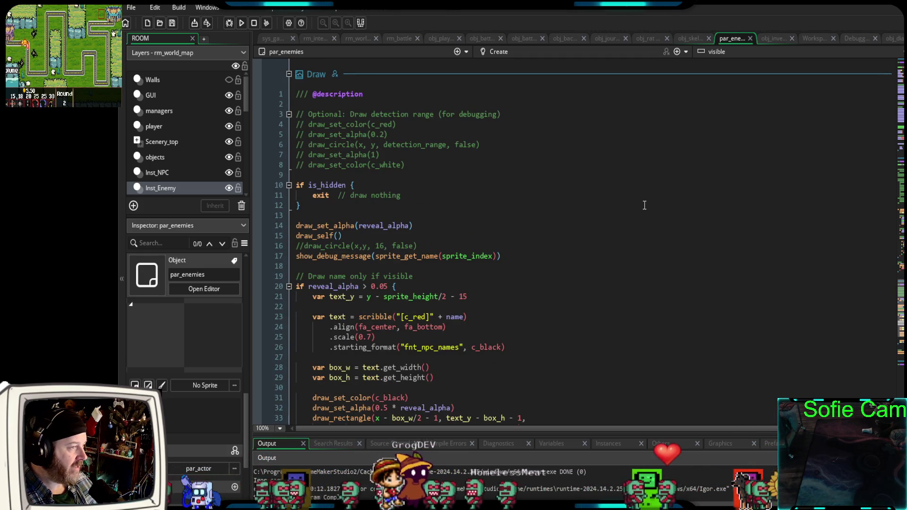
pyautogui.click(644, 39)
pyautogui.scroll(5, 628, 169)
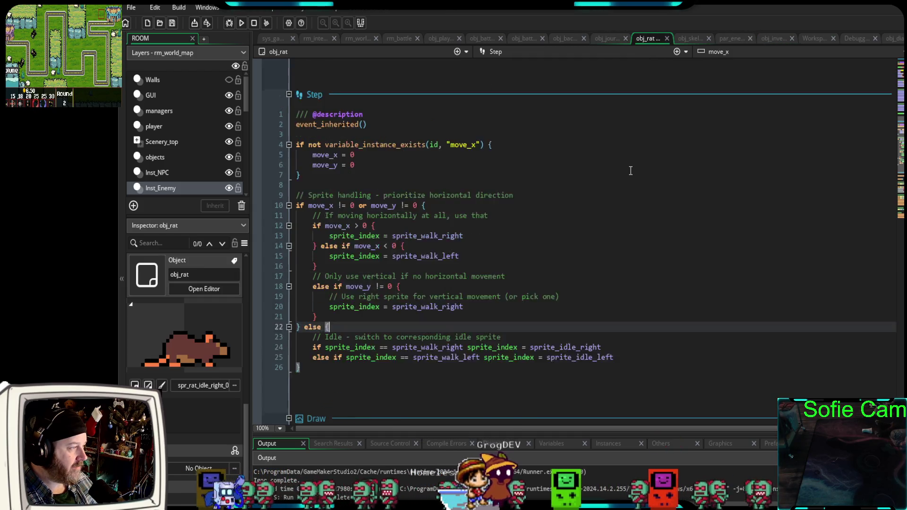
# - Look over obj_rat's sprite setup, then return to obj_skeleton's Create code listing its spr_skeleton sprites
pyautogui.scroll(-10, 629, 169)
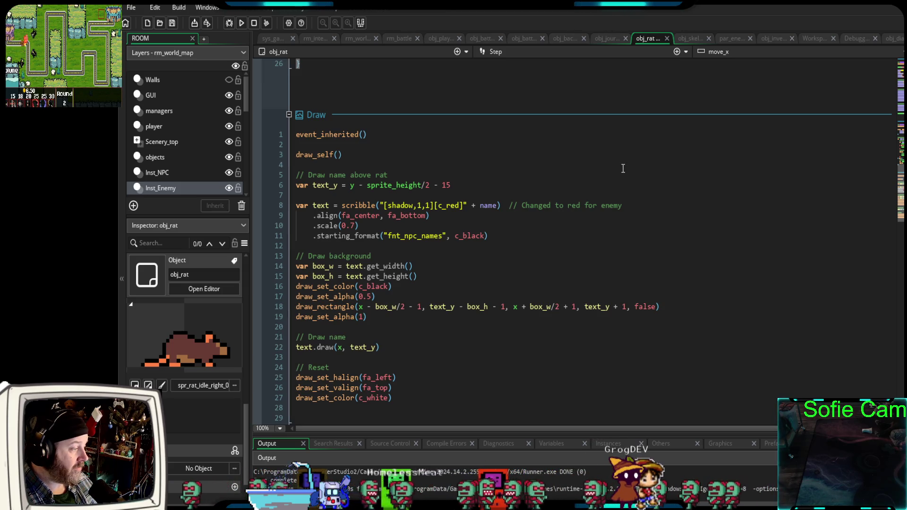
pyautogui.scroll(10, 619, 168)
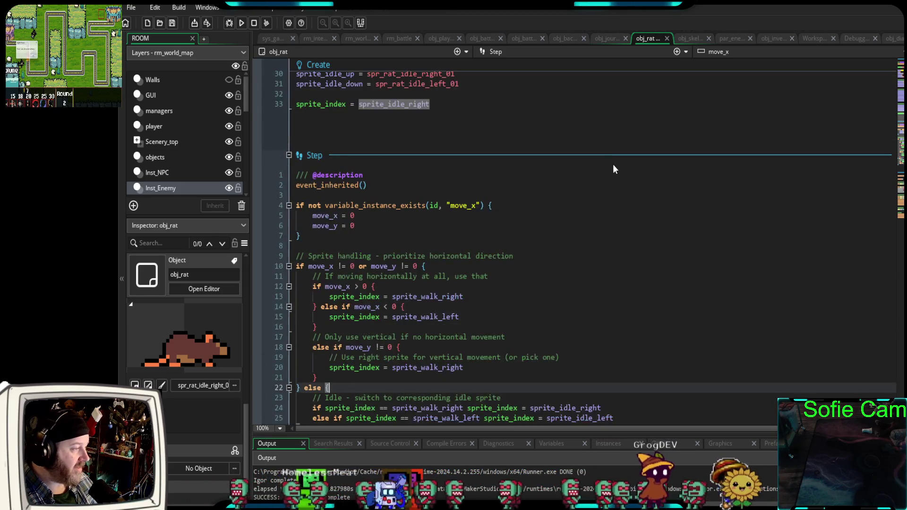
pyautogui.scroll(-5, 614, 163)
pyautogui.scroll(10, 610, 166)
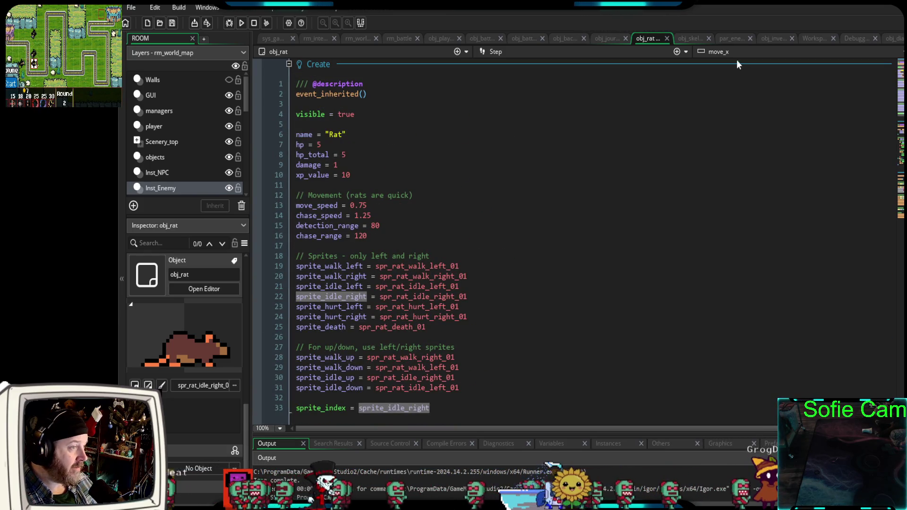
pyautogui.click(691, 39)
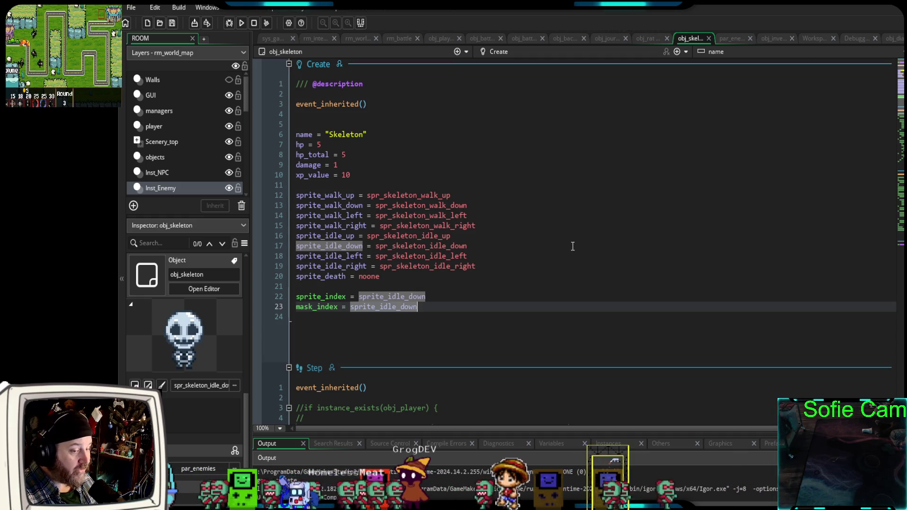
# - Put the cursor on spr_skeleton_idle_left and bring up Rename Identifier for it
pyautogui.click(460, 321)
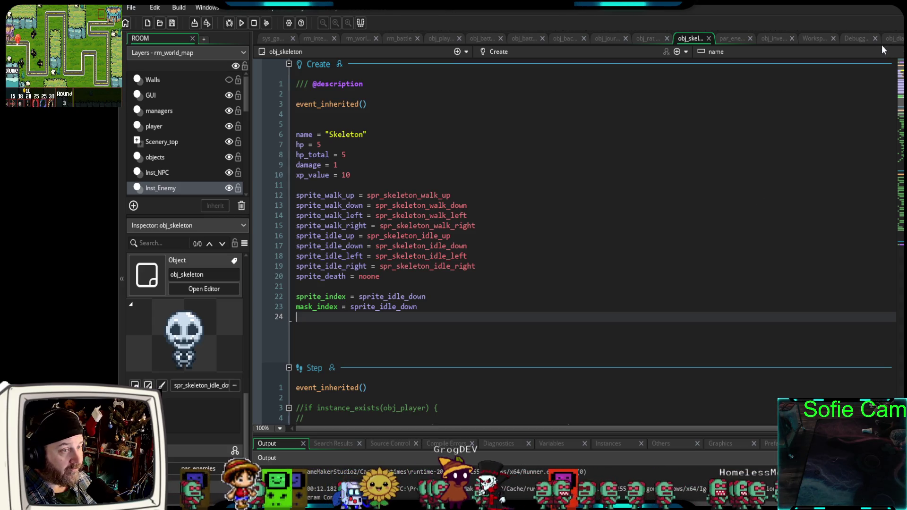
pyautogui.click(612, 258)
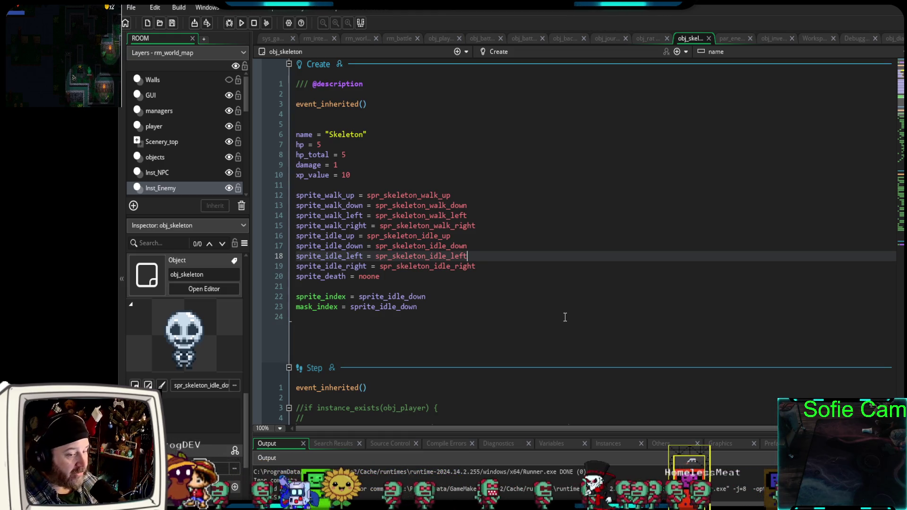
pyautogui.press('F2')
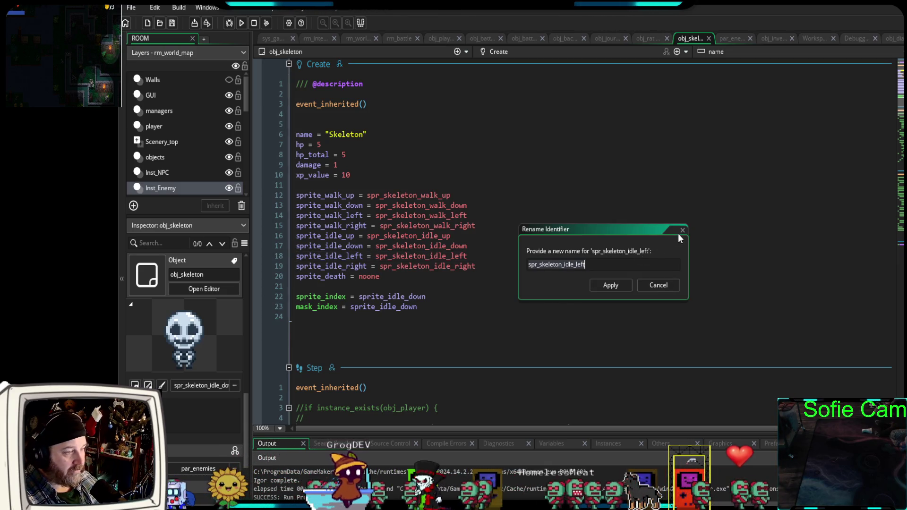
# - Cancel the rename and open the par_actor object via asset search for 'actor'
pyautogui.press('Escape')
pyautogui.hotkey('ctrl', 't')
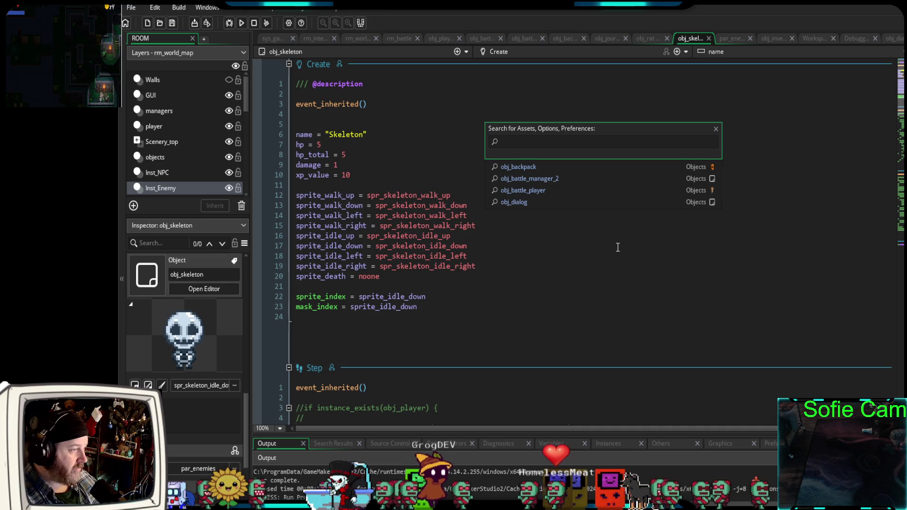
pyautogui.write('actor')
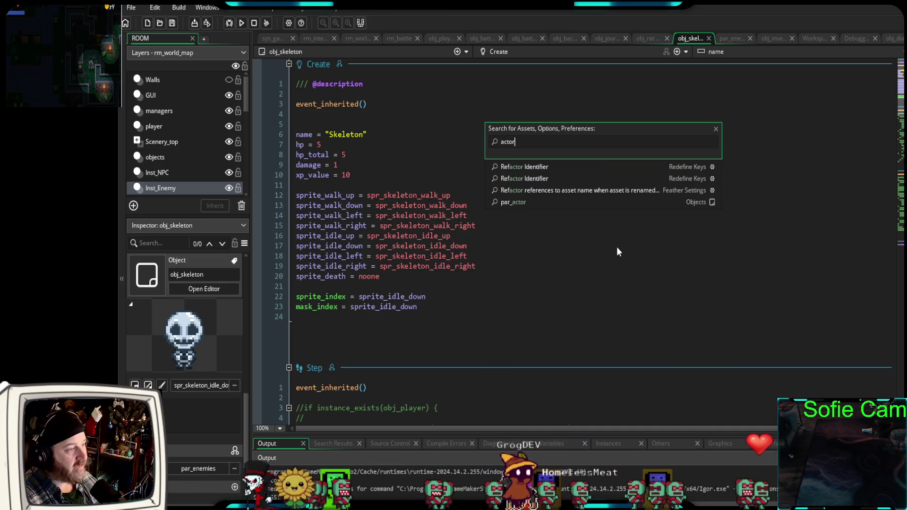
pyautogui.click(509, 202)
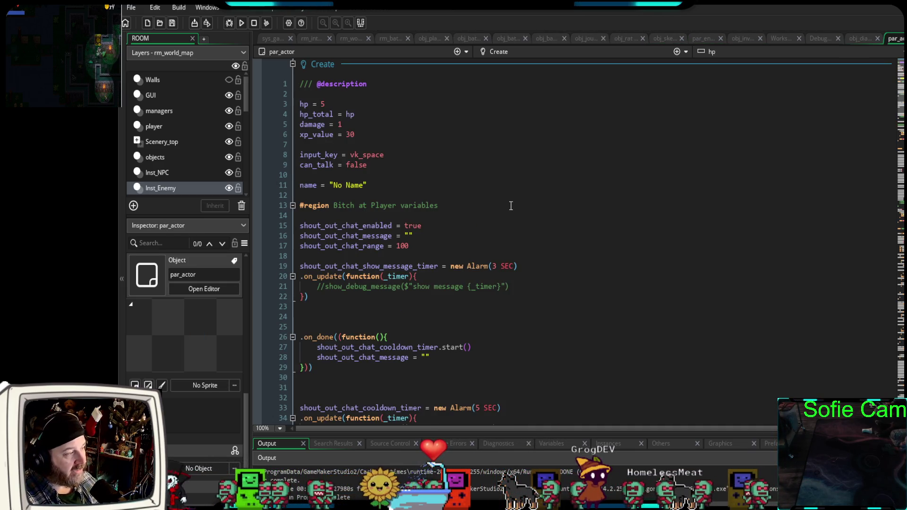
# - Review par_actor's Create event variables, then start a debug run with F6
pyautogui.scroll(-2, 654, 215)
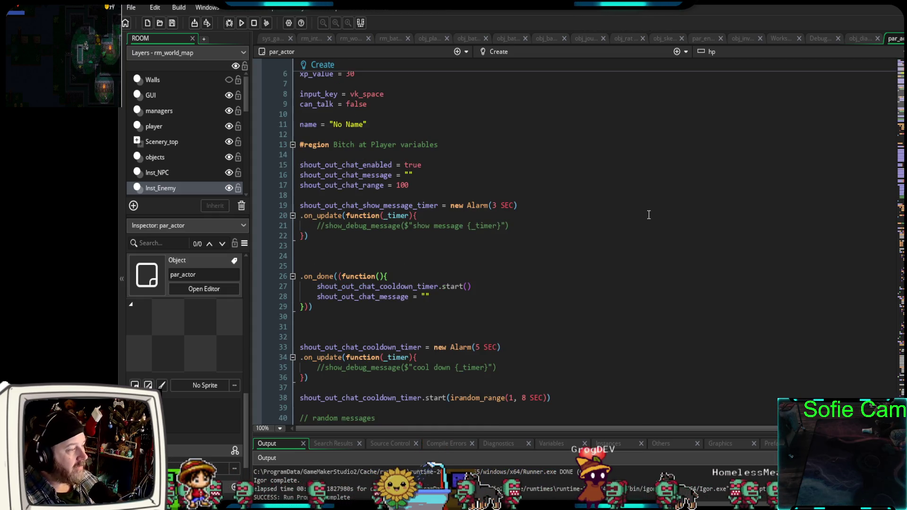
pyautogui.scroll(-2, 636, 213)
pyautogui.scroll(2, 634, 214)
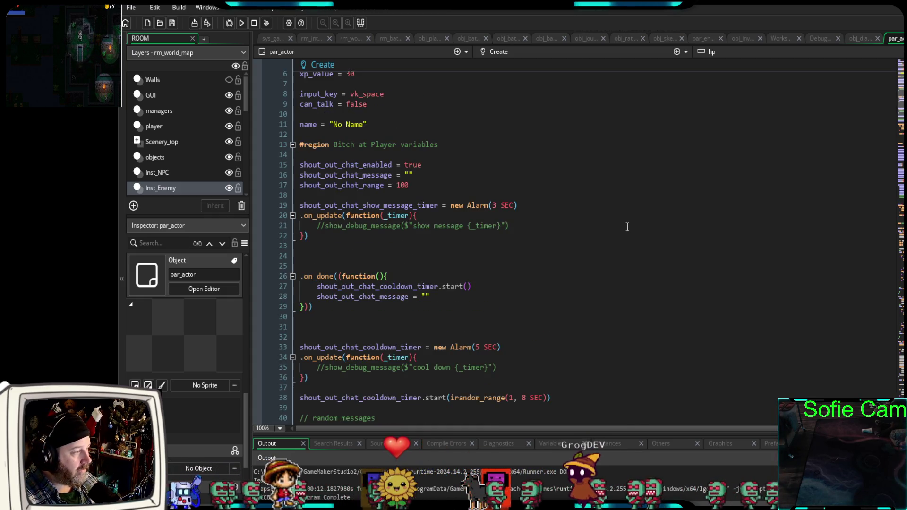
pyautogui.scroll(-4, 493, 313)
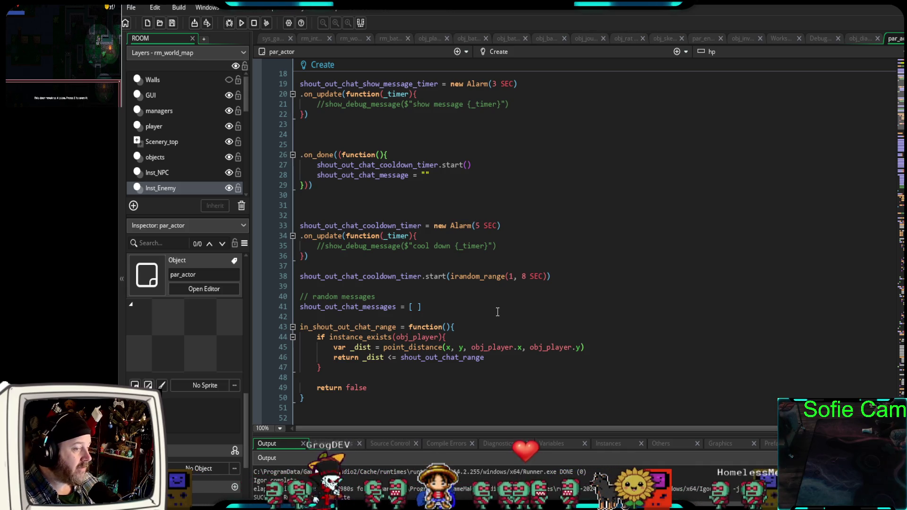
pyautogui.scroll(-5, 524, 319)
pyautogui.scroll(11, 526, 316)
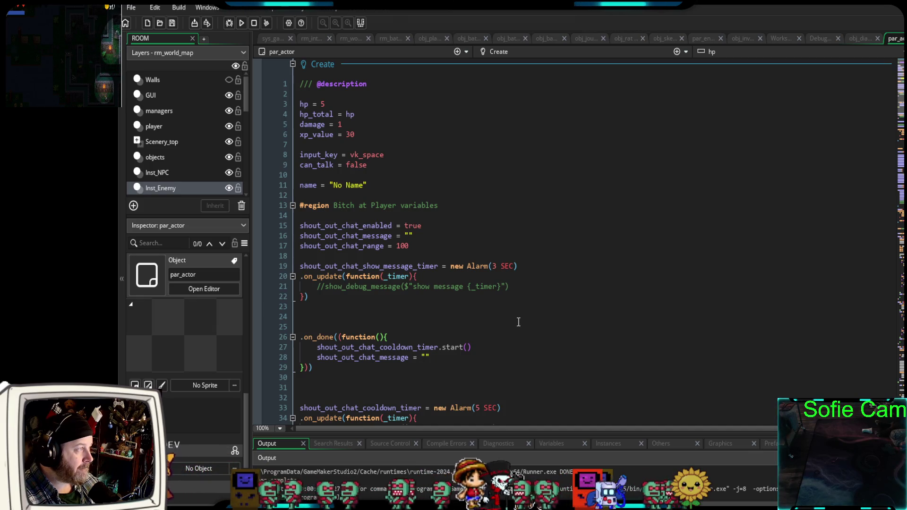
pyautogui.press('F6')
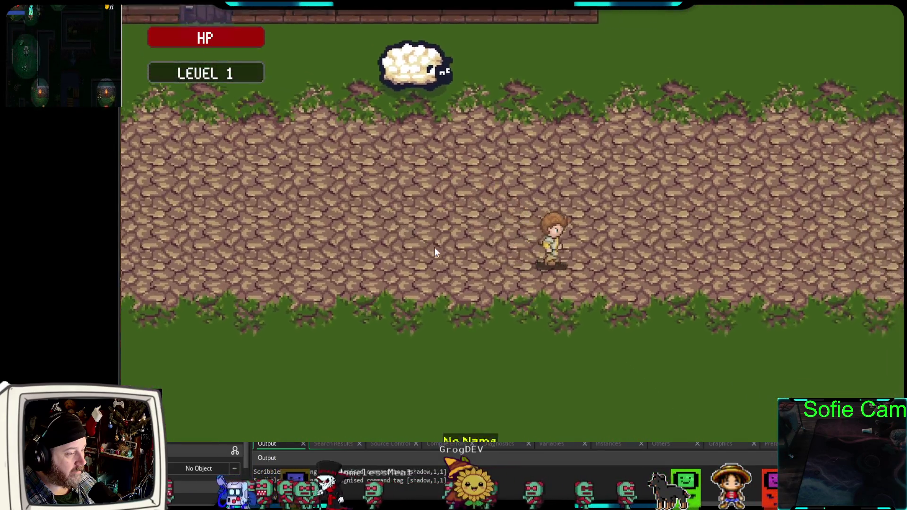
# - Walk the player down onto the grass toward the orange No Name enemy, then close the game
pyautogui.press('Down')
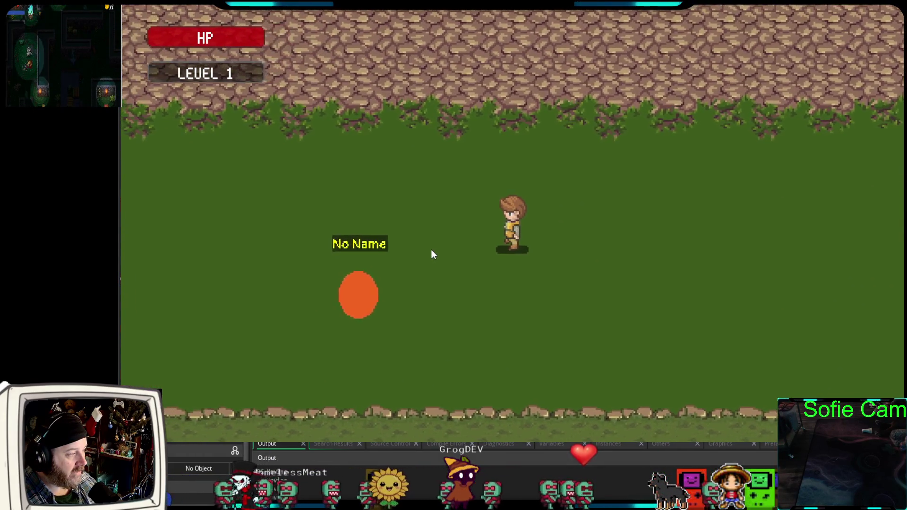
pyautogui.press('Up')
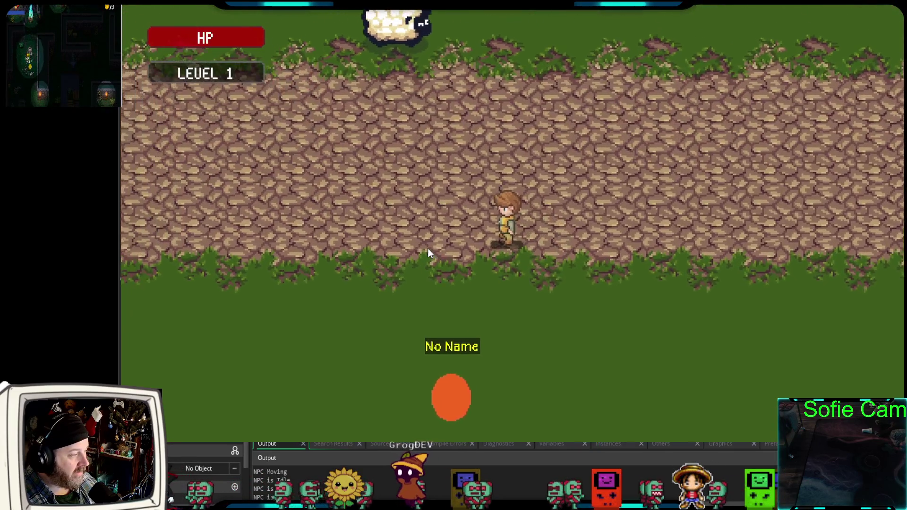
pyautogui.press('Down')
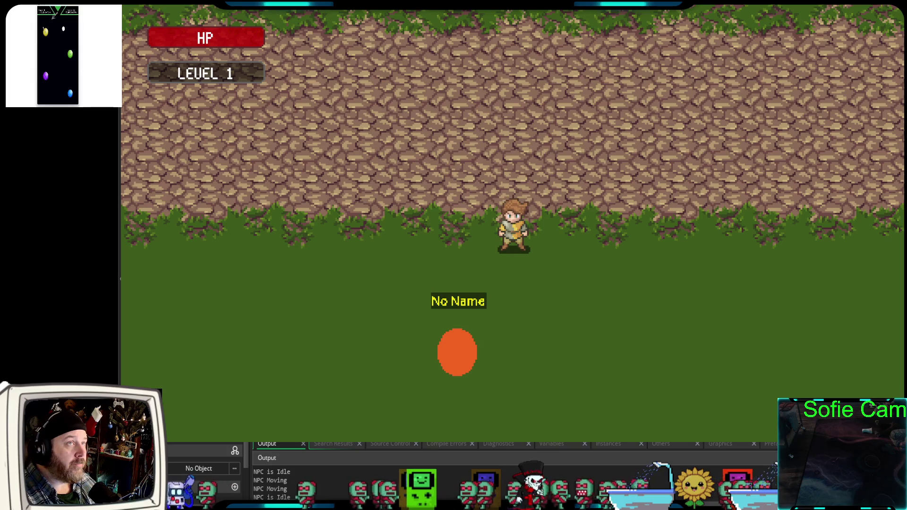
pyautogui.press('Escape')
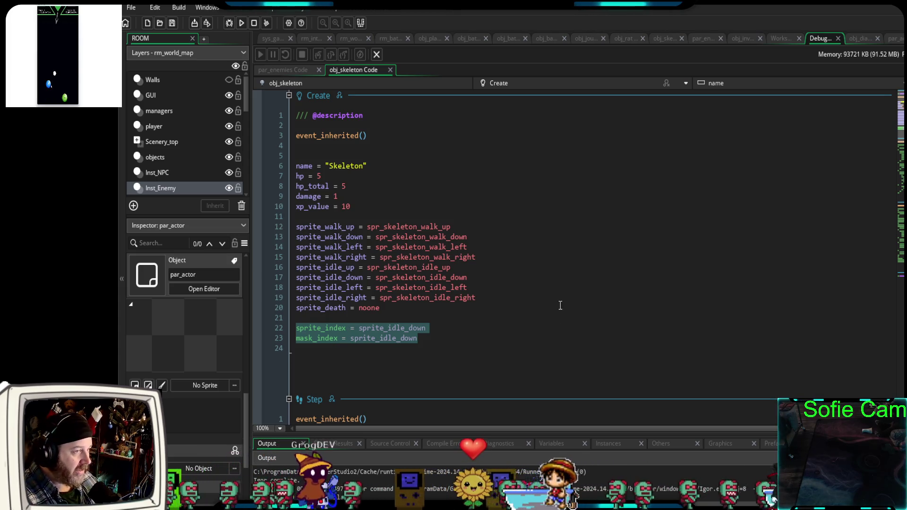
# - Back in par_actor's Create code, review its sprite variables and in_chat_range function
pyautogui.scroll(-2, 584, 281)
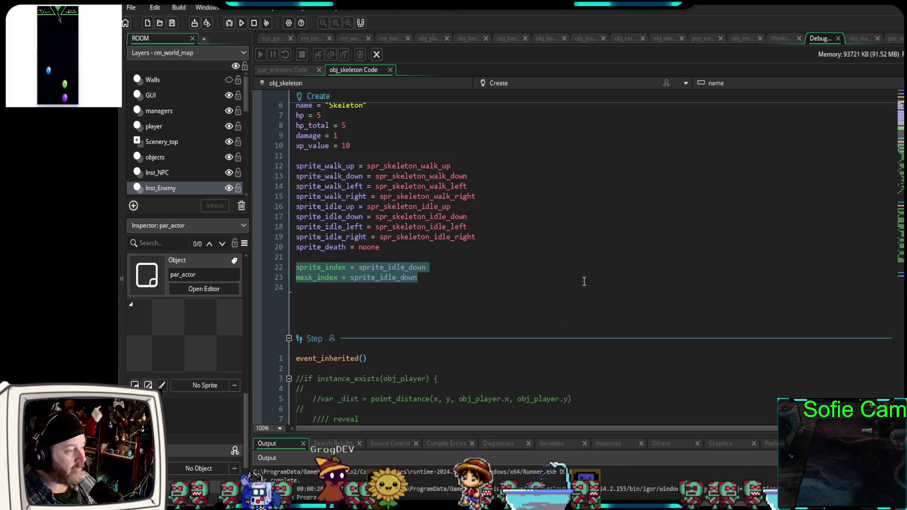
pyautogui.scroll(2, 607, 266)
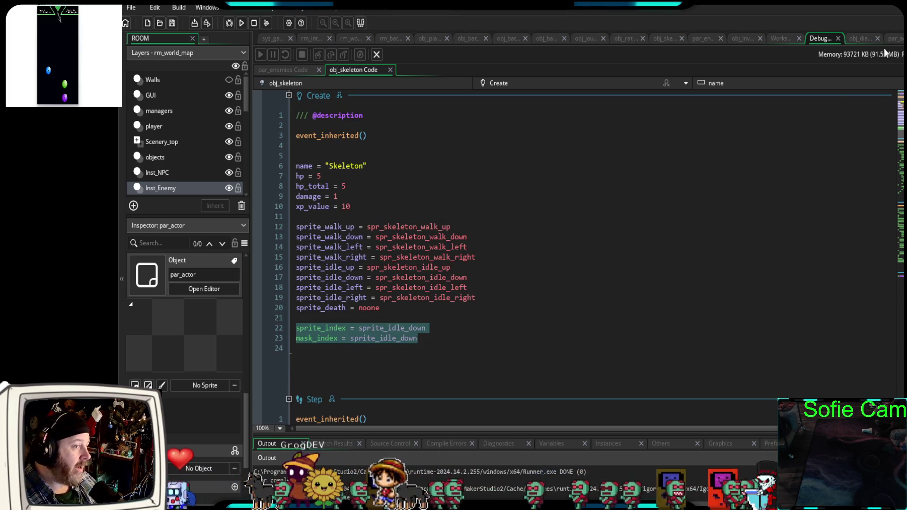
pyautogui.click(897, 39)
pyautogui.scroll(-20, 703, 154)
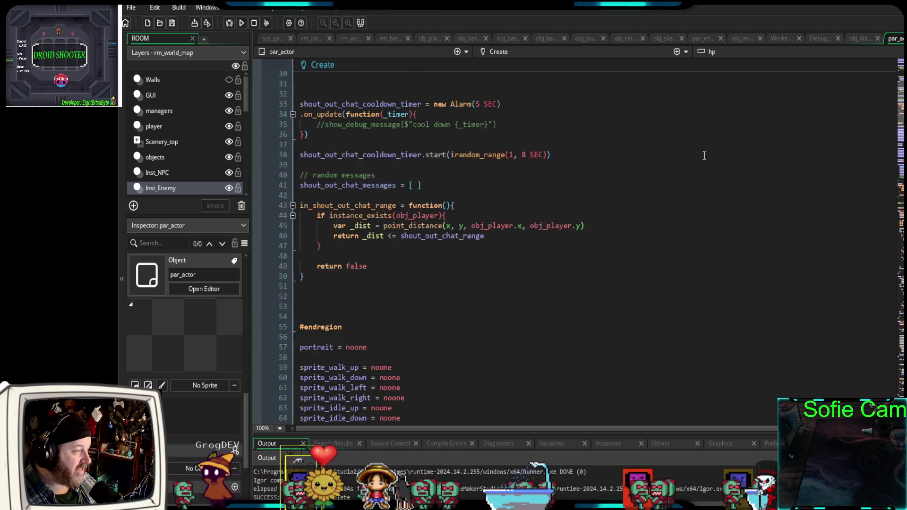
pyautogui.scroll(-2, 686, 162)
pyautogui.scroll(12, 682, 163)
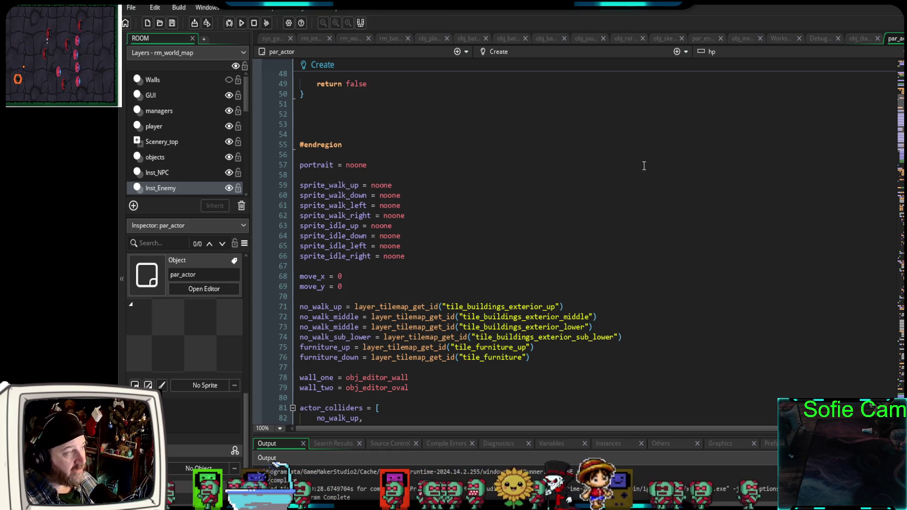
pyautogui.scroll(-8, 630, 225)
pyautogui.scroll(5, 629, 229)
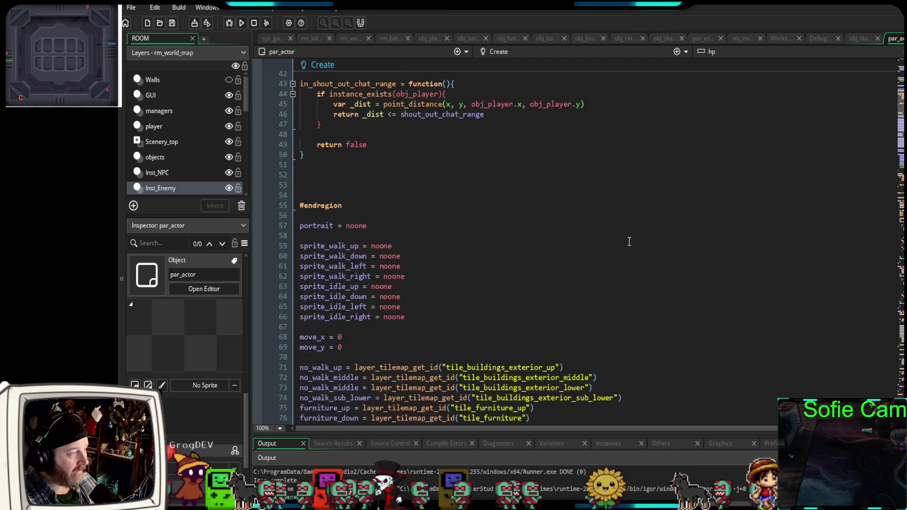
pyautogui.scroll(5, 626, 241)
pyautogui.scroll(-2, 623, 243)
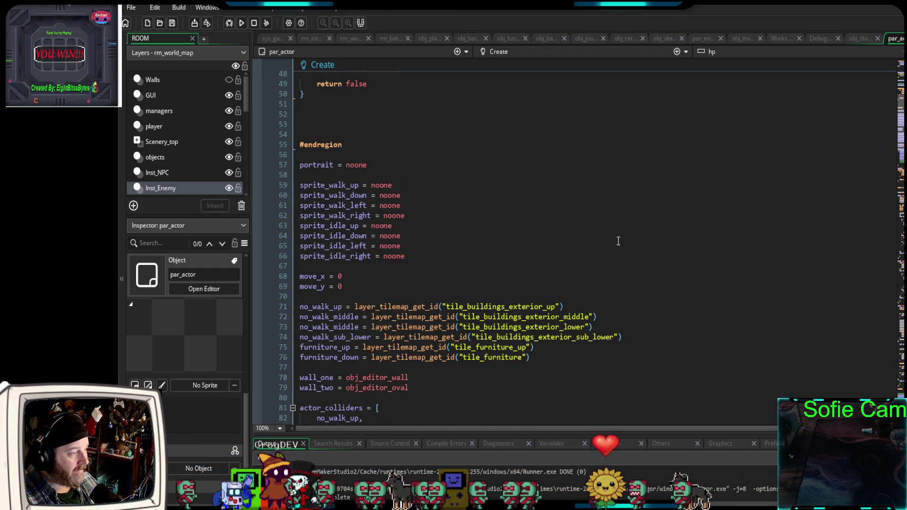
pyautogui.scroll(2, 618, 242)
pyautogui.scroll(5, 618, 241)
pyautogui.scroll(-20, 621, 243)
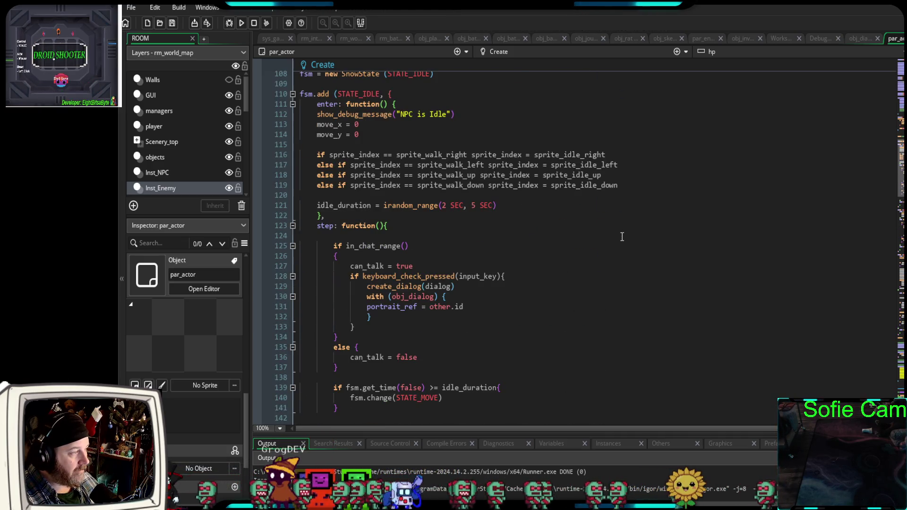
pyautogui.scroll(2, 623, 237)
pyautogui.scroll(-12, 619, 241)
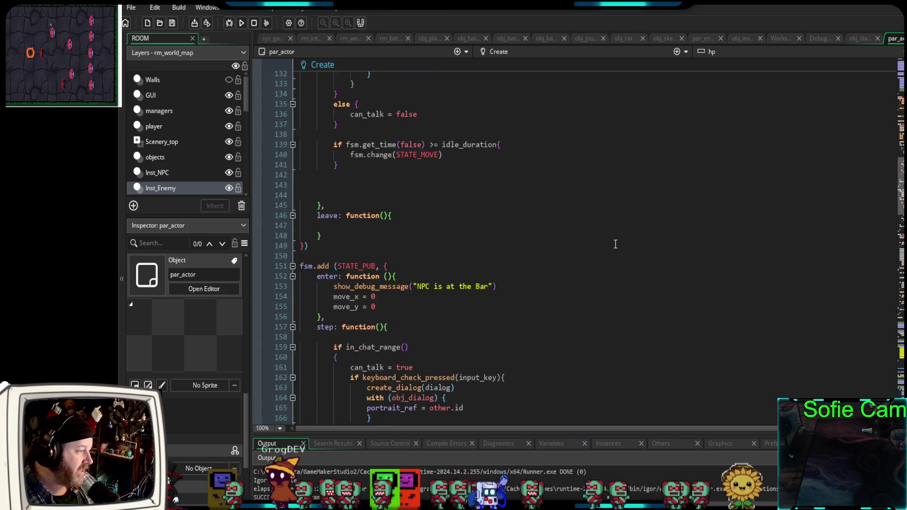
pyautogui.scroll(-4, 615, 244)
pyautogui.scroll(12, 612, 248)
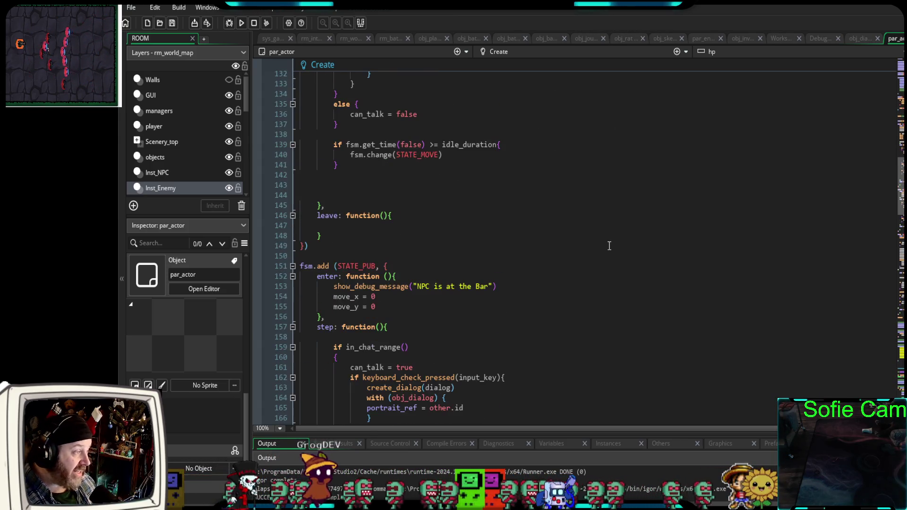
pyautogui.scroll(4, 608, 256)
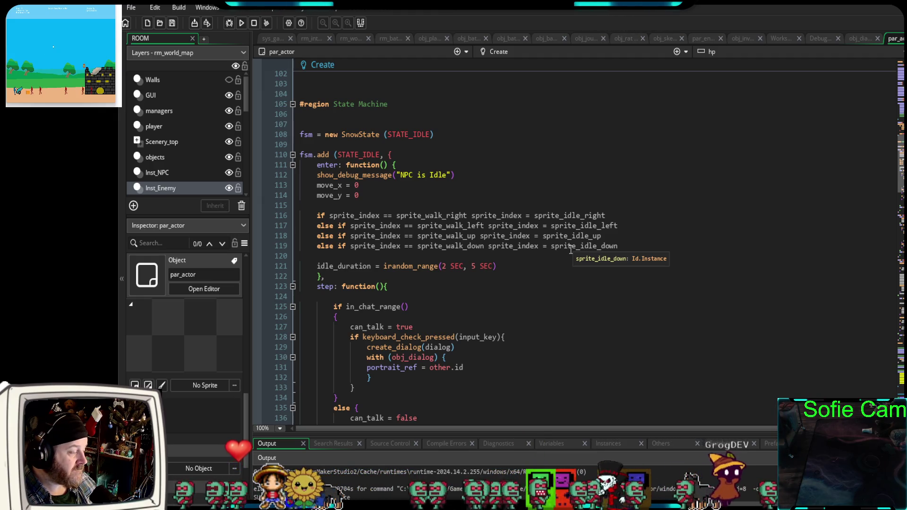
# - Review the NPC idle State Machine region in par_actor's code
pyautogui.scroll(-20, 553, 251)
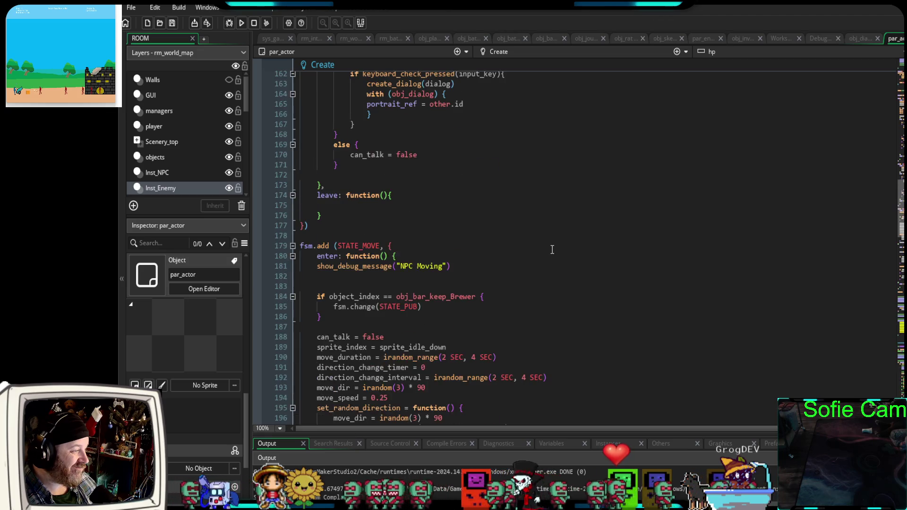
pyautogui.scroll(-20, 552, 249)
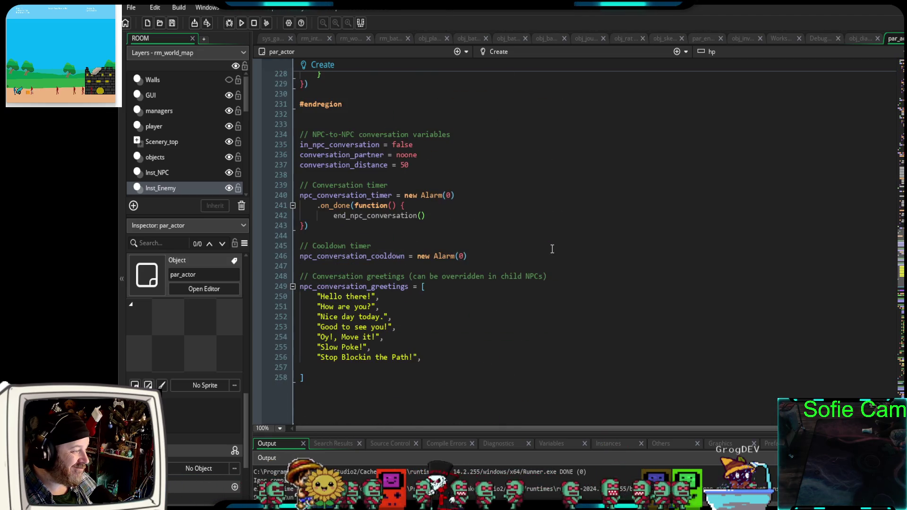
pyautogui.scroll(-6, 551, 250)
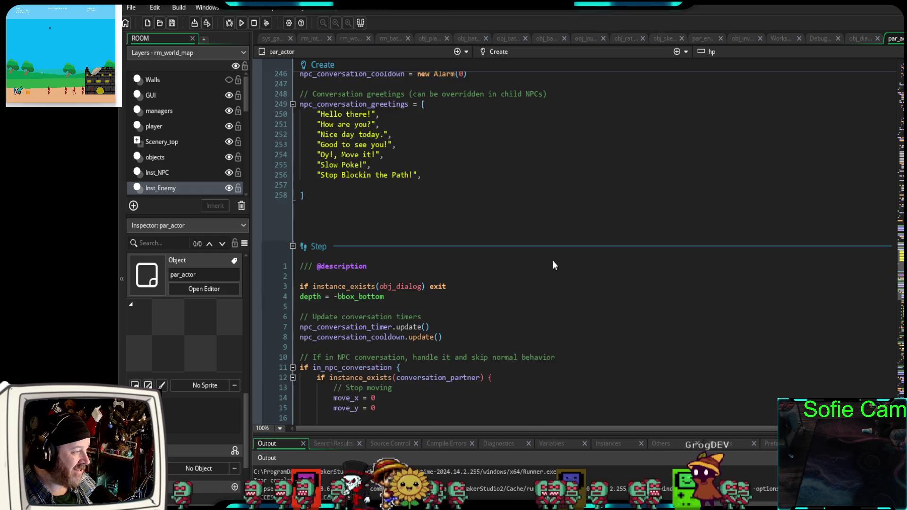
pyautogui.scroll(12, 552, 260)
pyautogui.scroll(20, 552, 260)
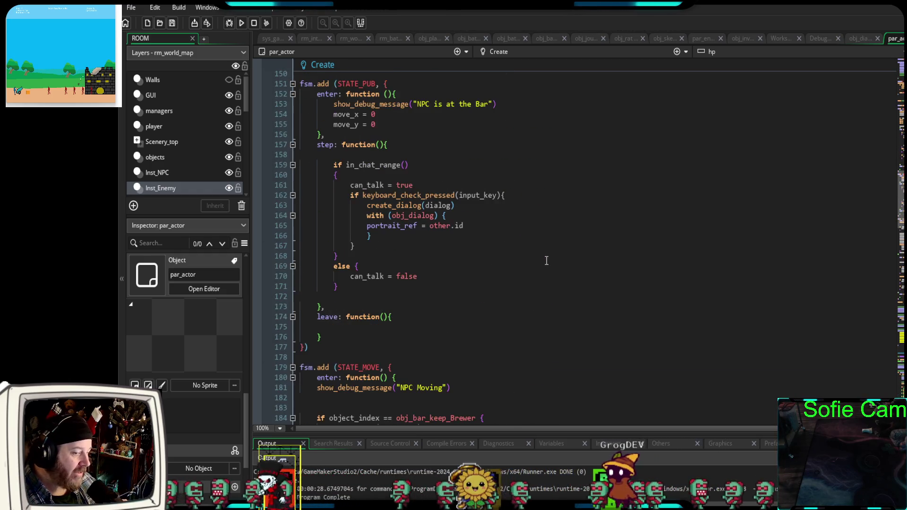
pyautogui.scroll(16, 547, 262)
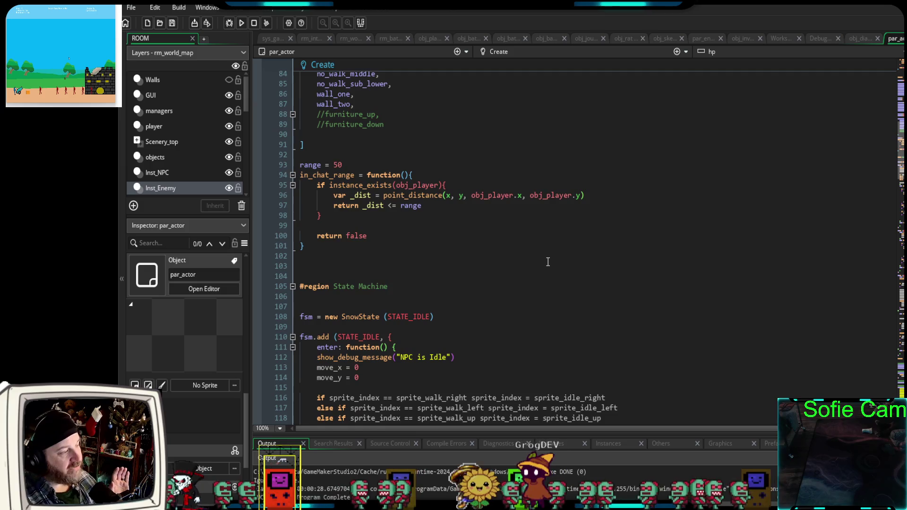
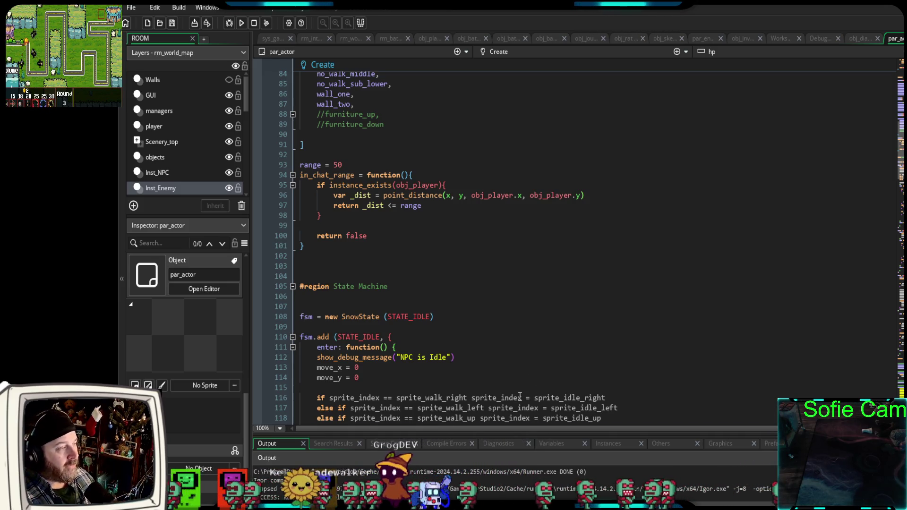
# - Scroll through the par_actor Create event and place the caret on empty line 24
pyautogui.scroll(20, 525, 373)
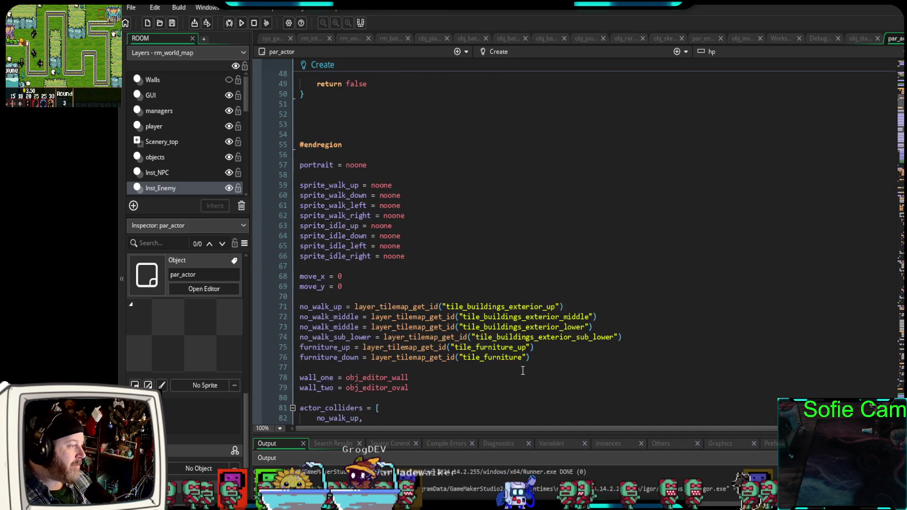
pyautogui.scroll(-20, 533, 375)
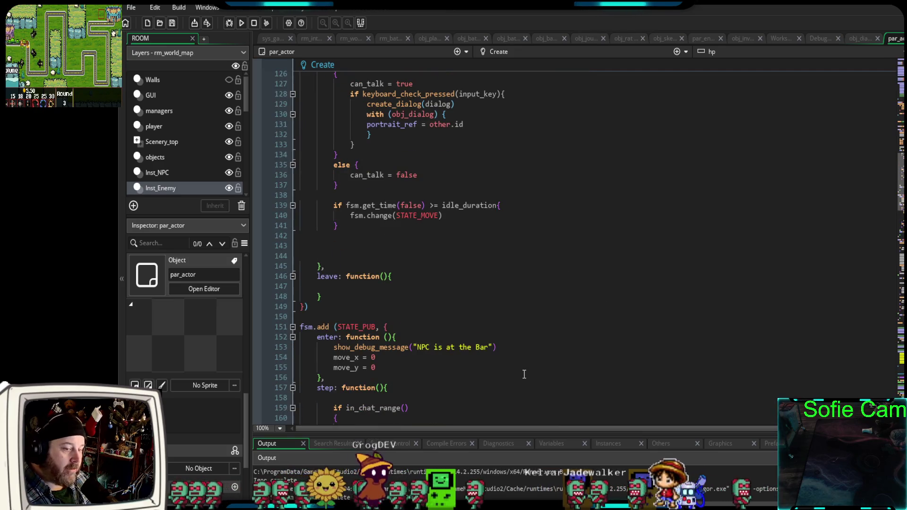
pyautogui.scroll(10, 522, 378)
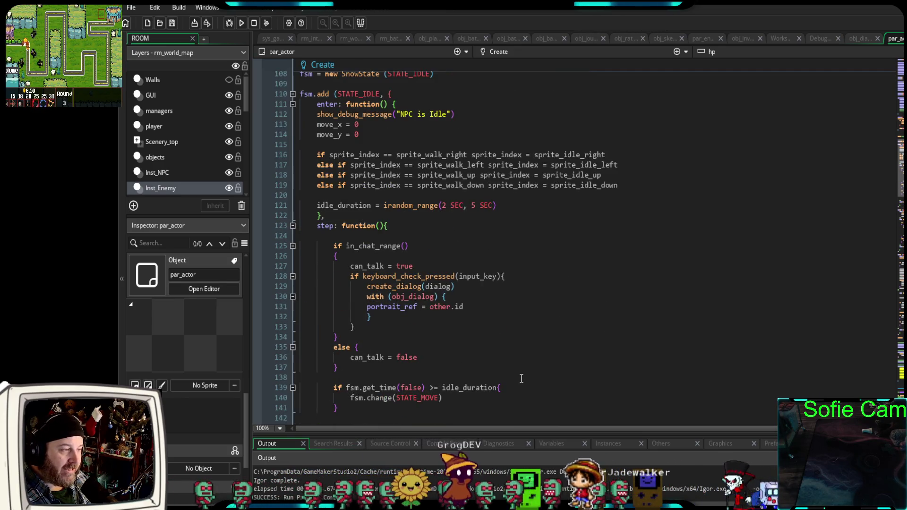
pyautogui.scroll(-20, 519, 378)
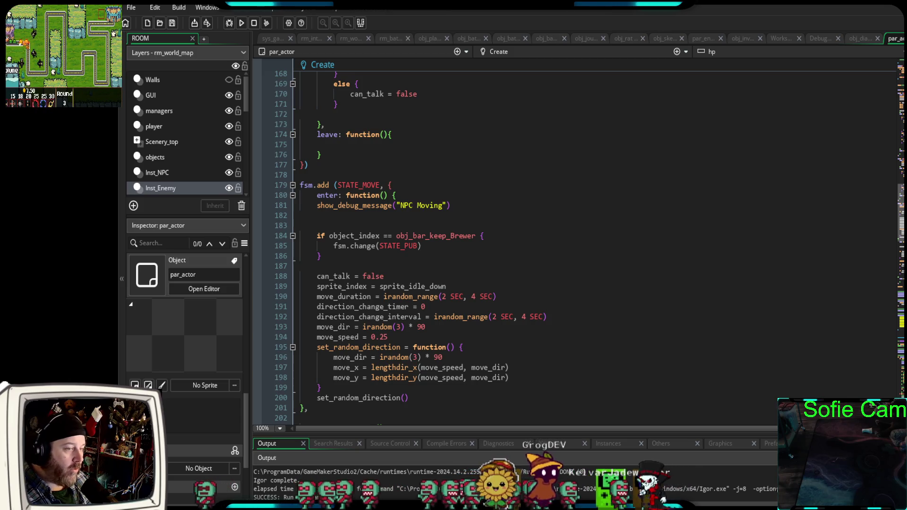
pyautogui.scroll(20, 520, 284)
pyautogui.scroll(-20, 520, 283)
pyautogui.scroll(-20, 520, 283)
pyautogui.scroll(-2, 520, 246)
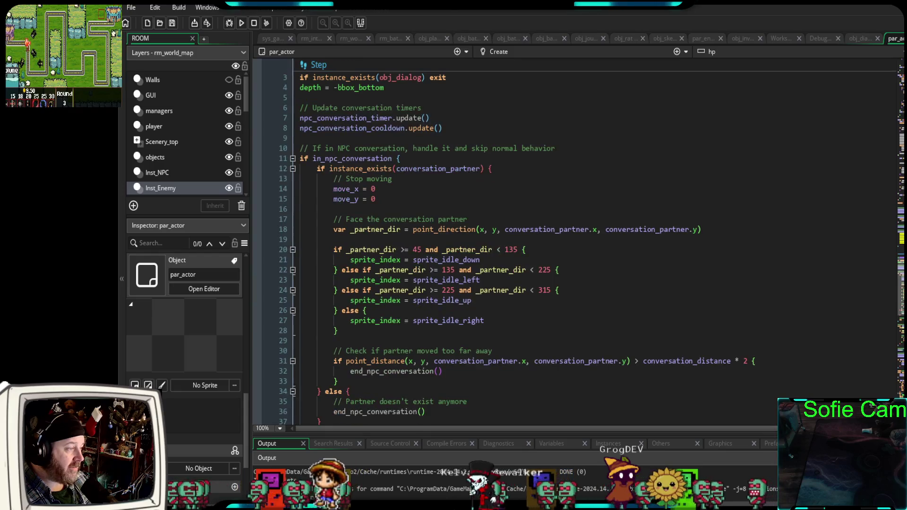
pyautogui.scroll(-20, 901, 362)
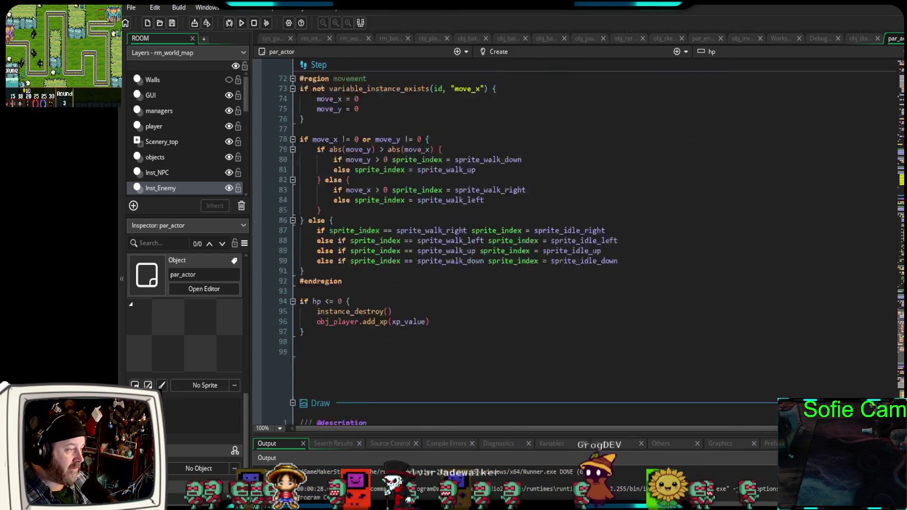
pyautogui.scroll(20, 900, 361)
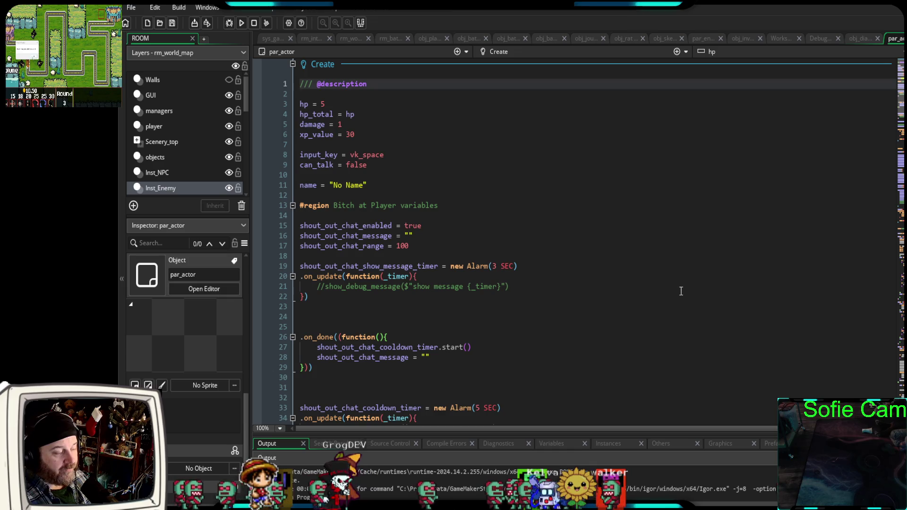
pyautogui.scroll(-20, 657, 299)
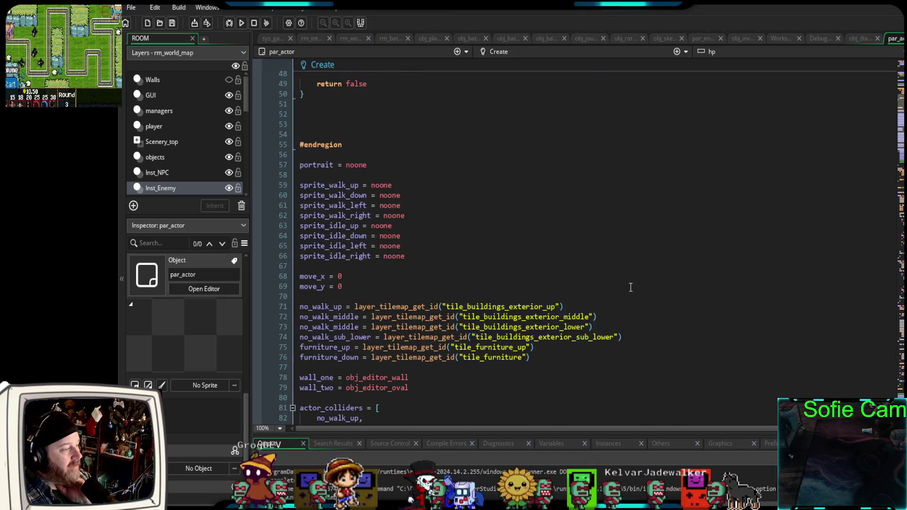
pyautogui.scroll(-12, 622, 304)
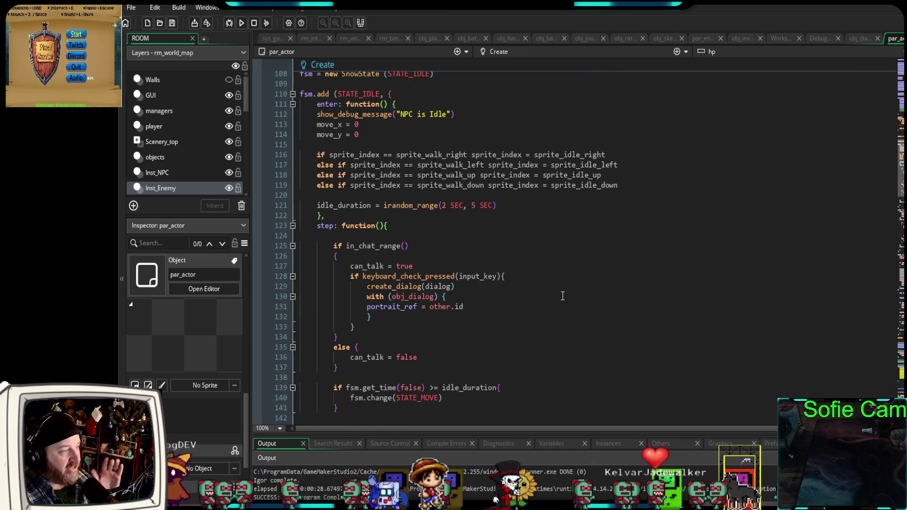
pyautogui.scroll(-4, 562, 298)
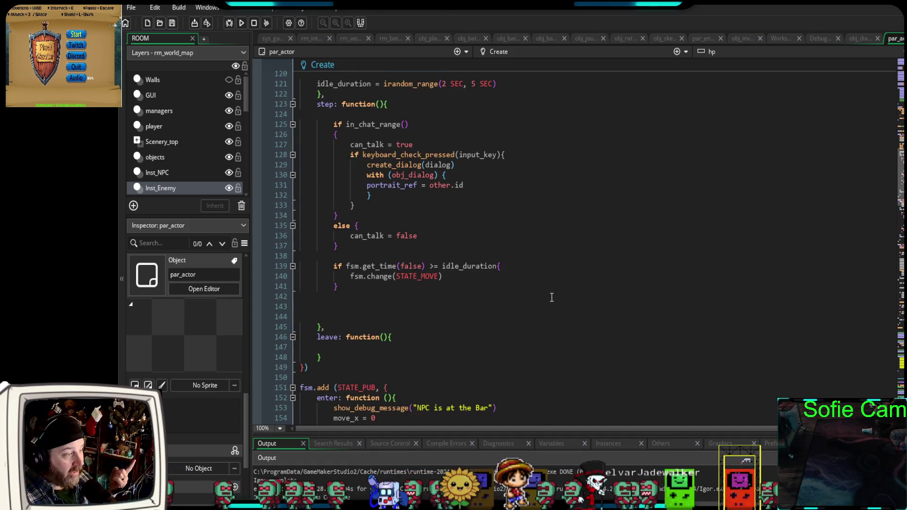
pyautogui.scroll(4, 552, 297)
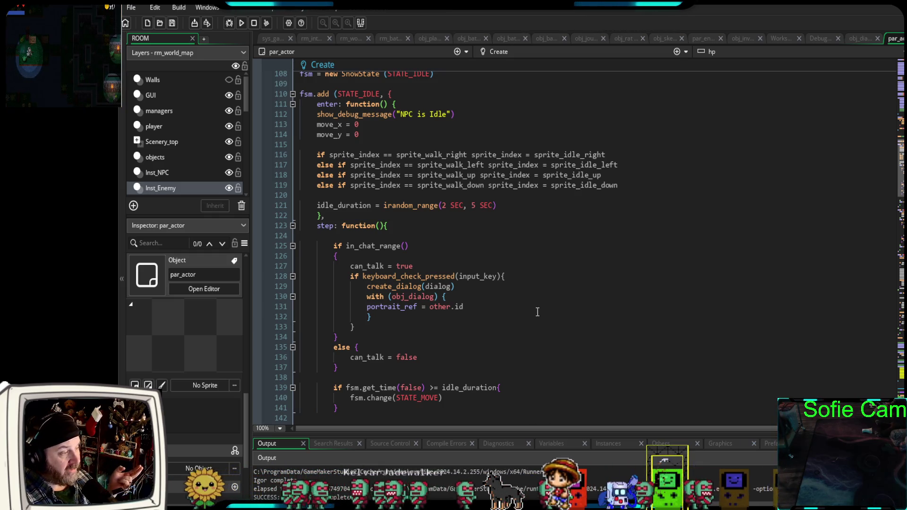
pyautogui.scroll(2, 537, 312)
pyautogui.scroll(-2, 536, 313)
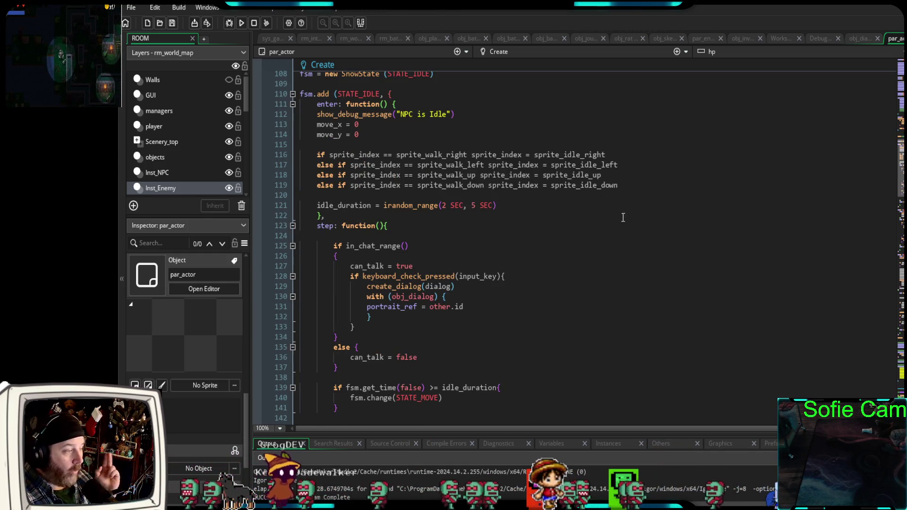
pyautogui.scroll(-12, 601, 273)
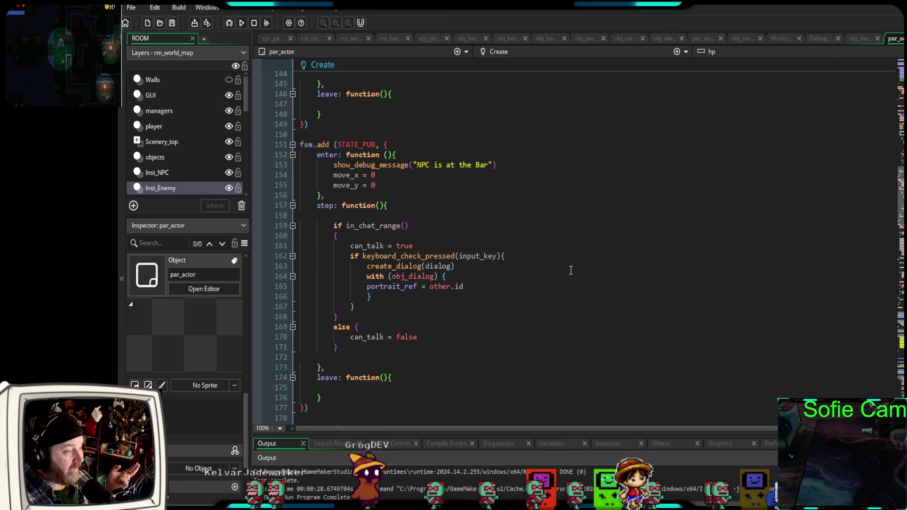
pyautogui.scroll(-12, 565, 269)
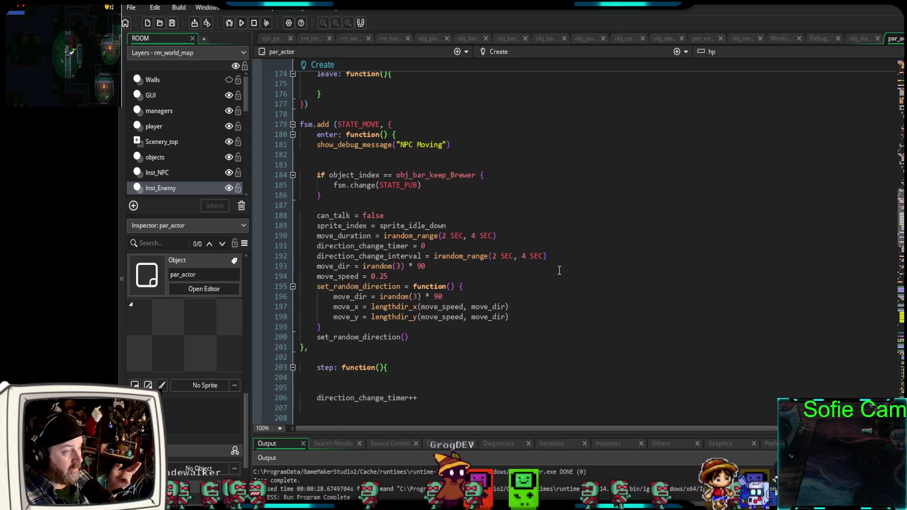
pyautogui.scroll(-4, 559, 270)
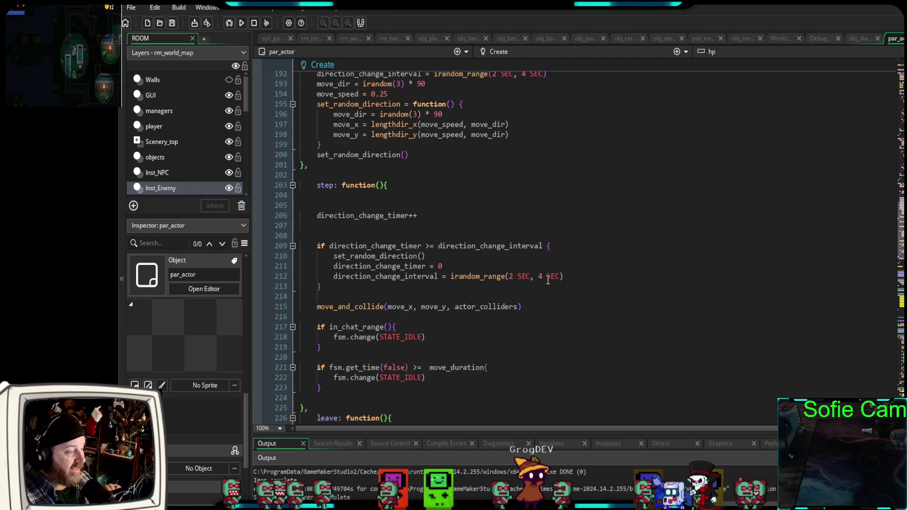
pyautogui.scroll(-4, 548, 280)
pyautogui.scroll(14, 539, 276)
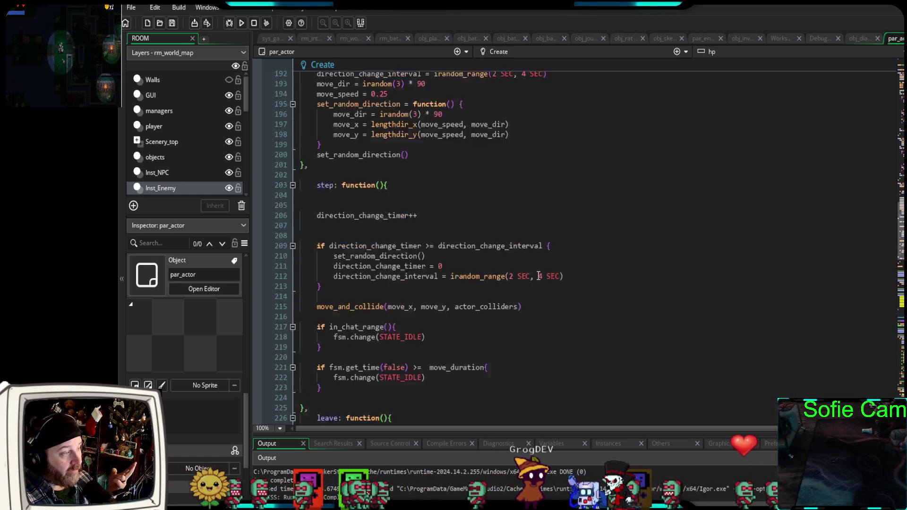
pyautogui.scroll(6, 540, 278)
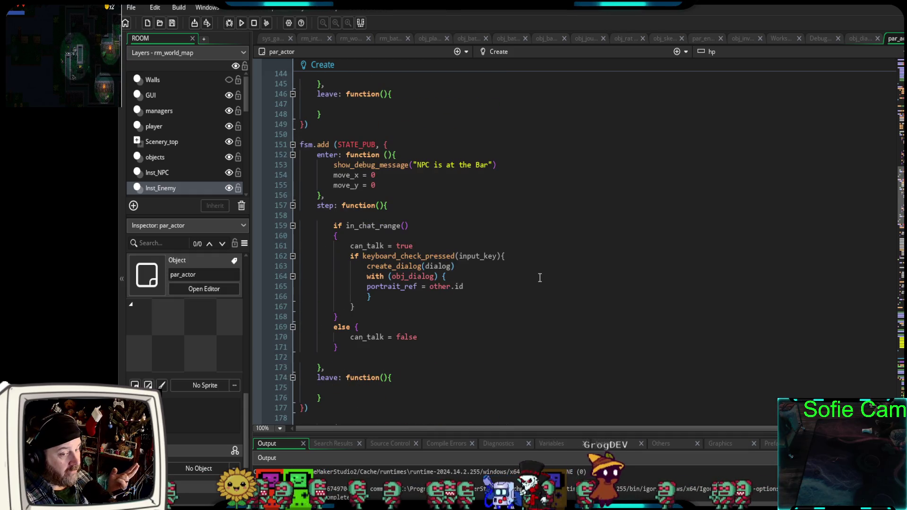
pyautogui.scroll(20, 534, 274)
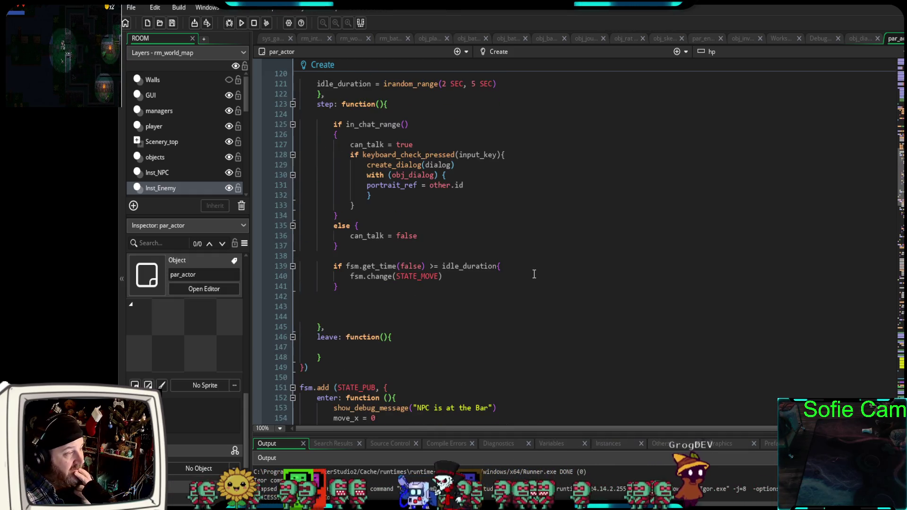
pyautogui.scroll(16, 534, 275)
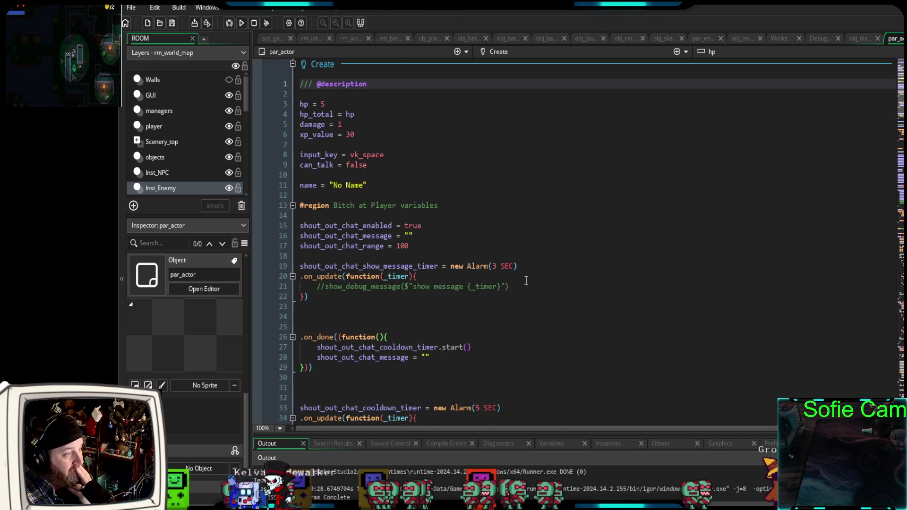
pyautogui.click(406, 314)
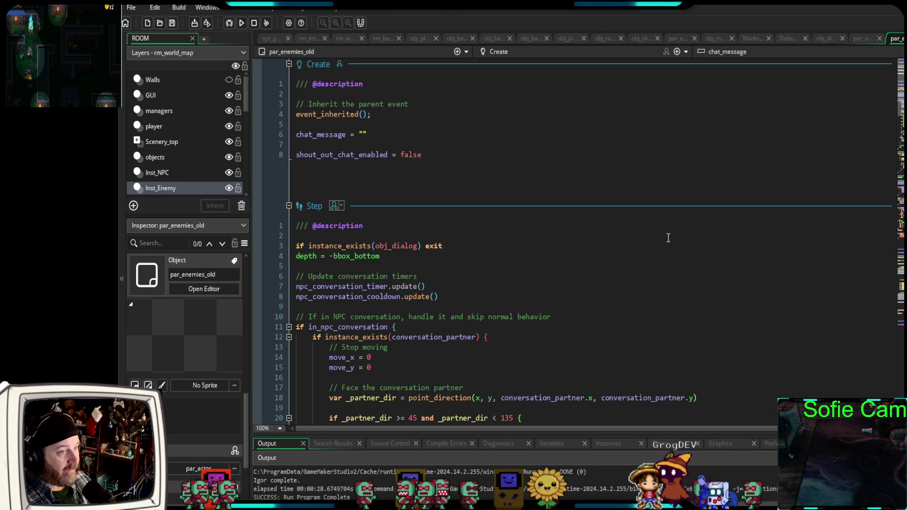
# - Scroll through par_enemies_old's Draw and Step code back up to the Create event
pyautogui.scroll(-4, 668, 237)
pyautogui.scroll(4, 669, 238)
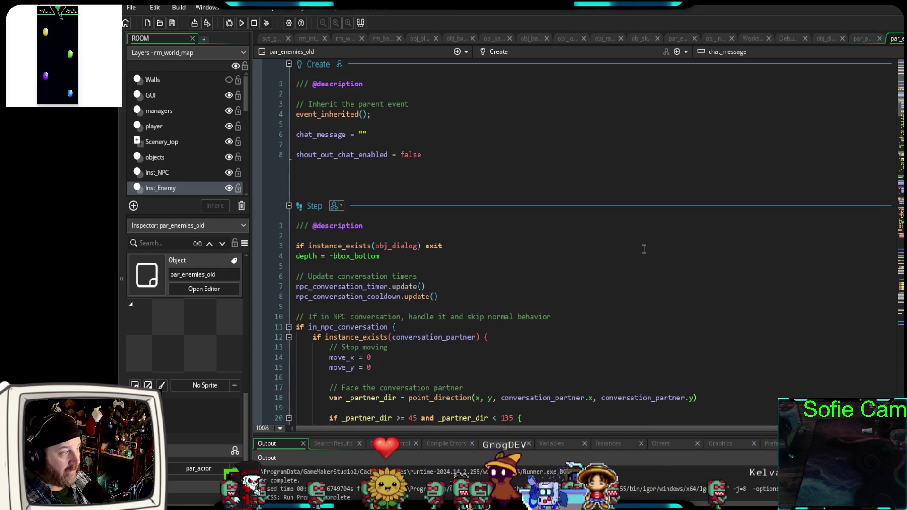
pyautogui.scroll(-4, 644, 250)
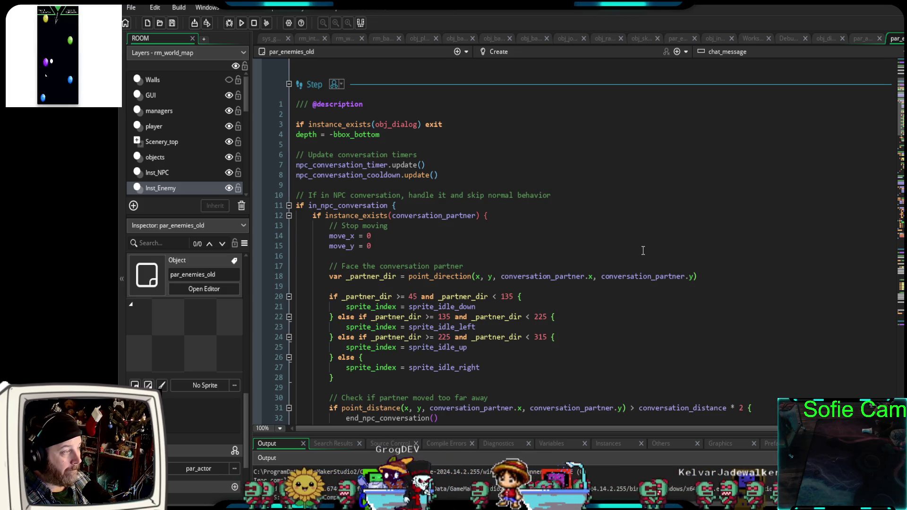
pyautogui.scroll(-2, 643, 250)
pyautogui.scroll(2, 641, 250)
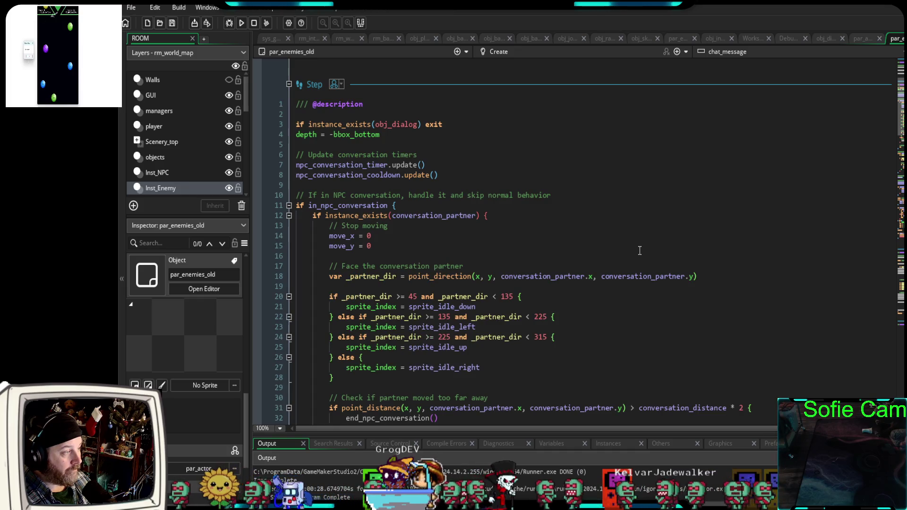
pyautogui.scroll(-2, 639, 251)
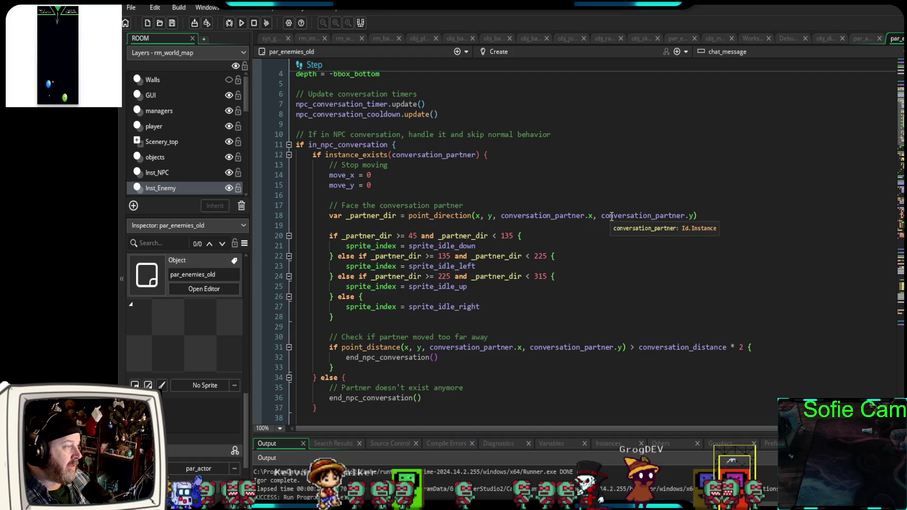
pyautogui.scroll(1, 612, 212)
pyautogui.scroll(-3, 612, 218)
pyautogui.scroll(-15, 610, 224)
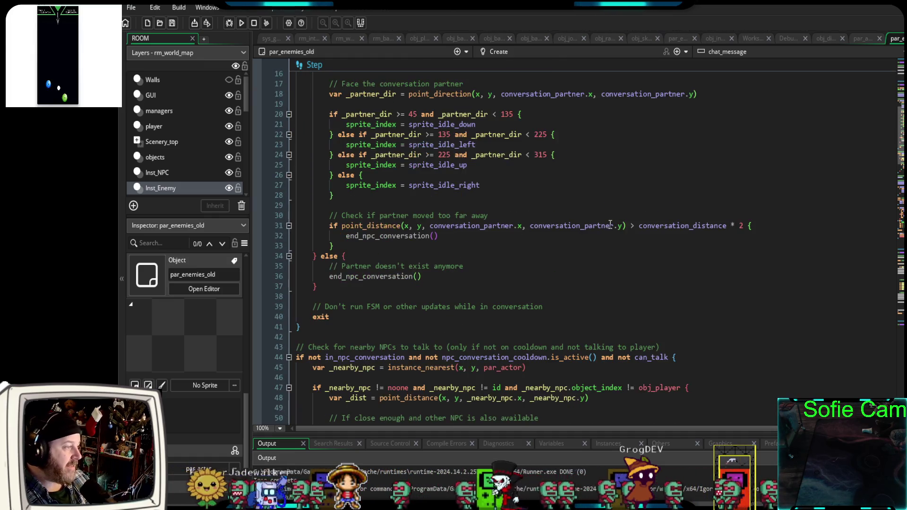
pyautogui.scroll(-2, 597, 235)
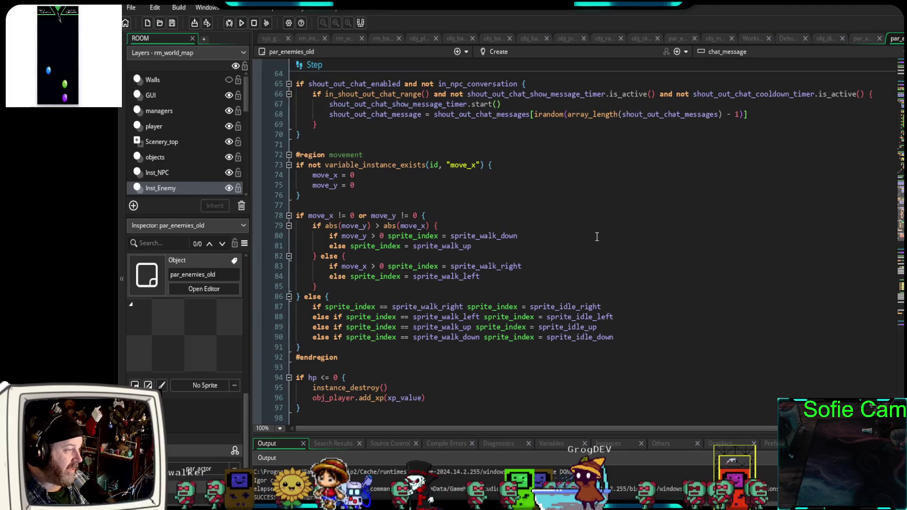
pyautogui.scroll(-6, 594, 251)
pyautogui.scroll(-8, 592, 263)
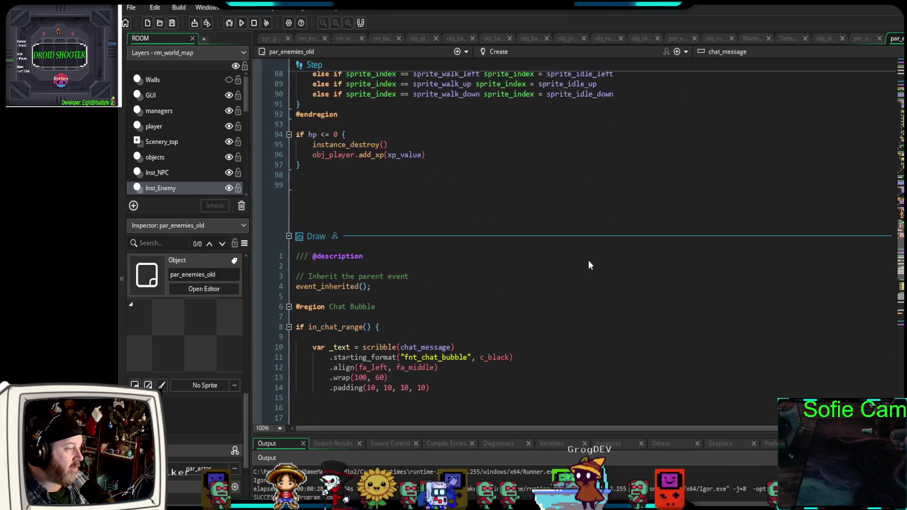
pyautogui.scroll(-2, 590, 260)
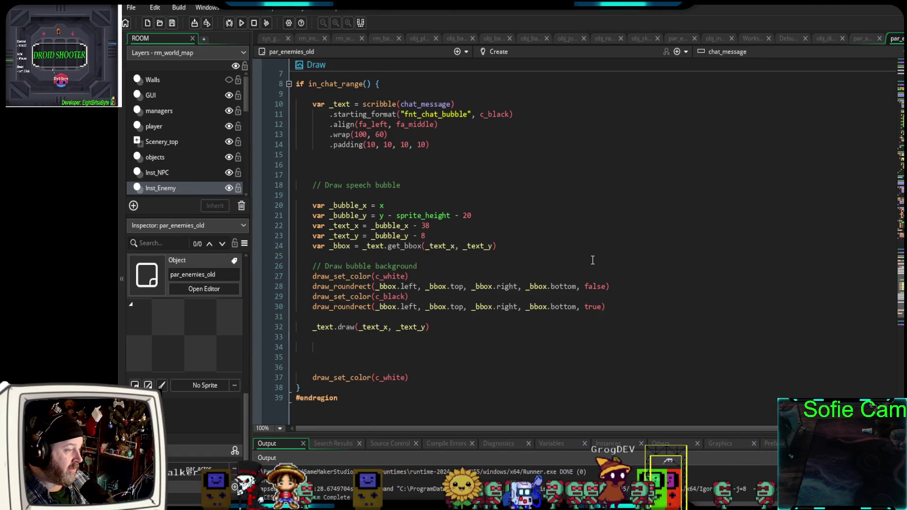
pyautogui.scroll(-4, 592, 259)
pyautogui.scroll(-1, 200, 427)
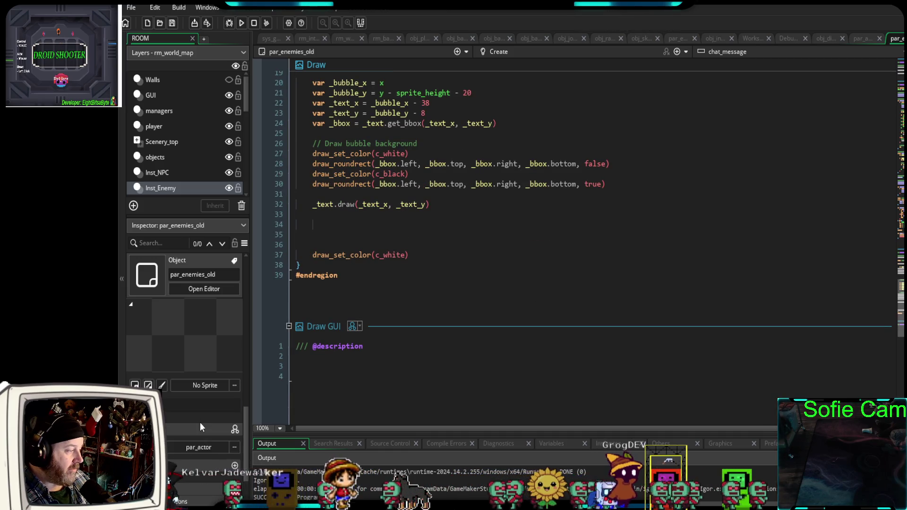
pyautogui.scroll(-1, 200, 435)
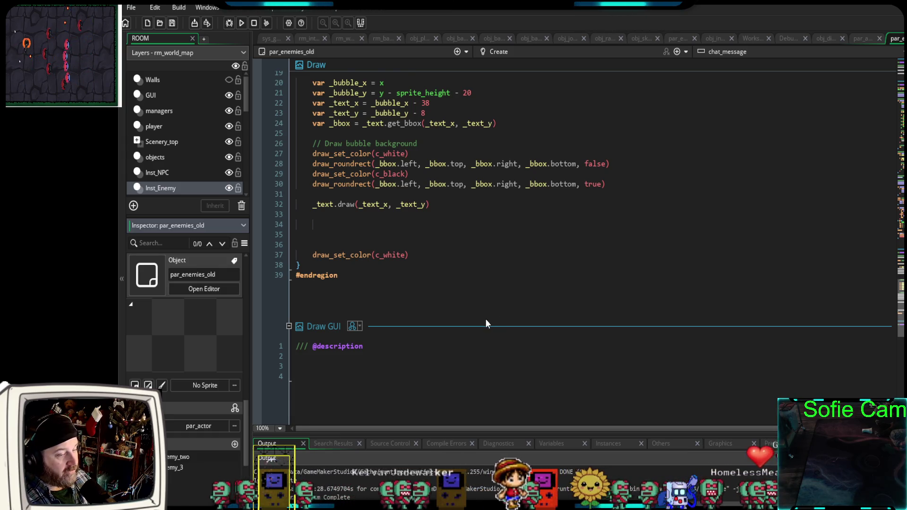
pyautogui.scroll(20, 486, 323)
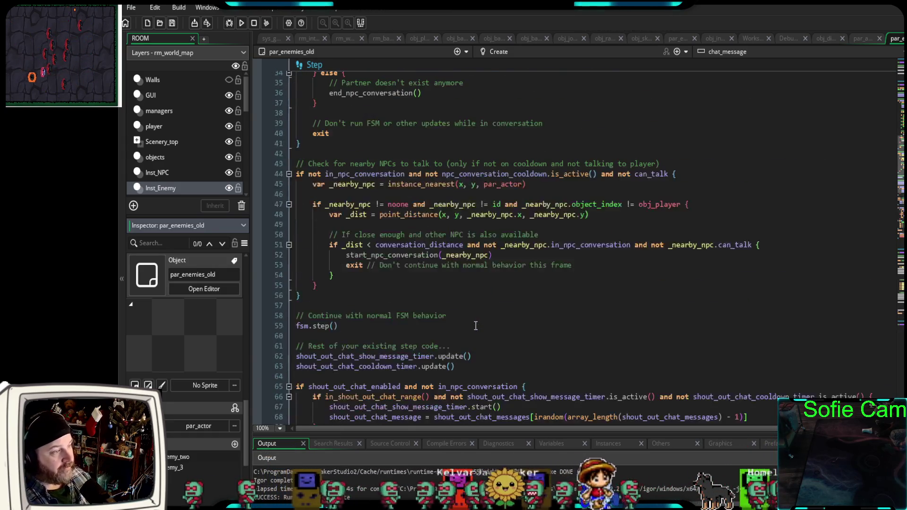
pyautogui.scroll(15, 476, 326)
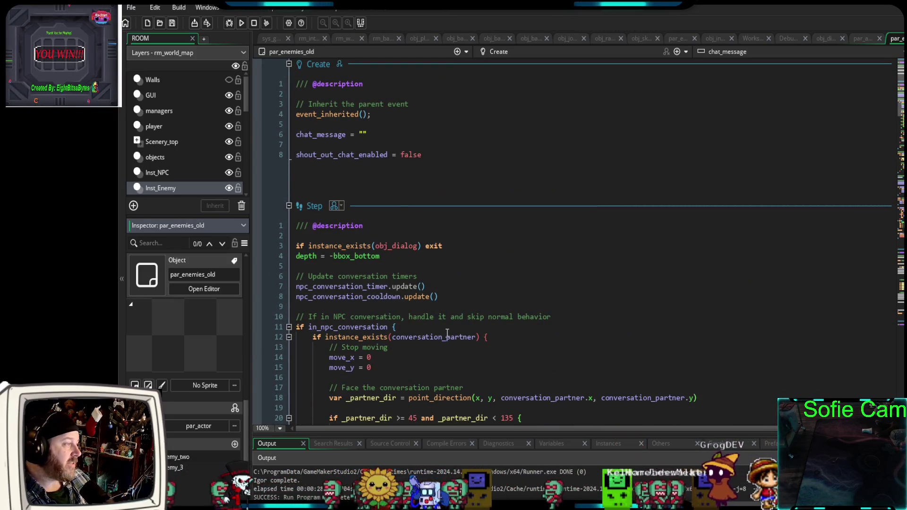
# - Run the game in debug mode with the Debug (F6) toolbar button
pyautogui.click(230, 23)
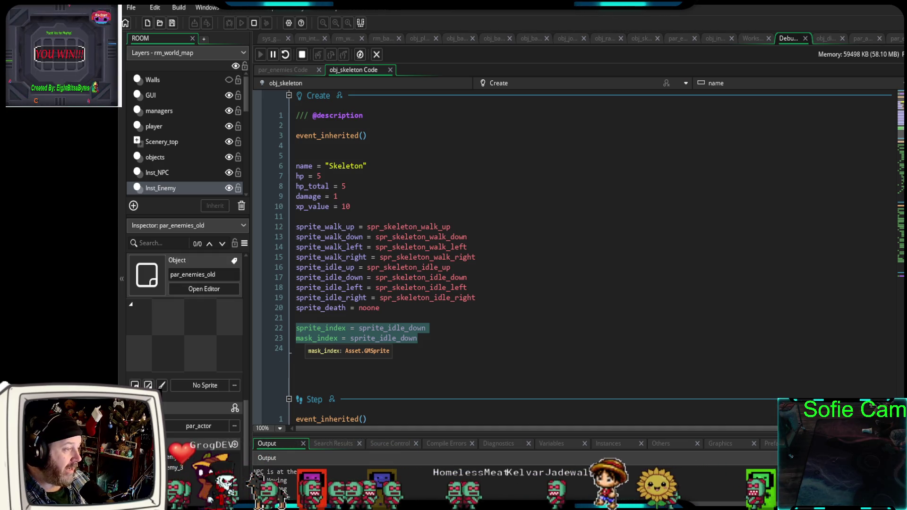
# - Walk the hero out of the tavern and south across the grass to the No Name NPC
pyautogui.press('Down')
pyautogui.press('e')
pyautogui.press('Down')
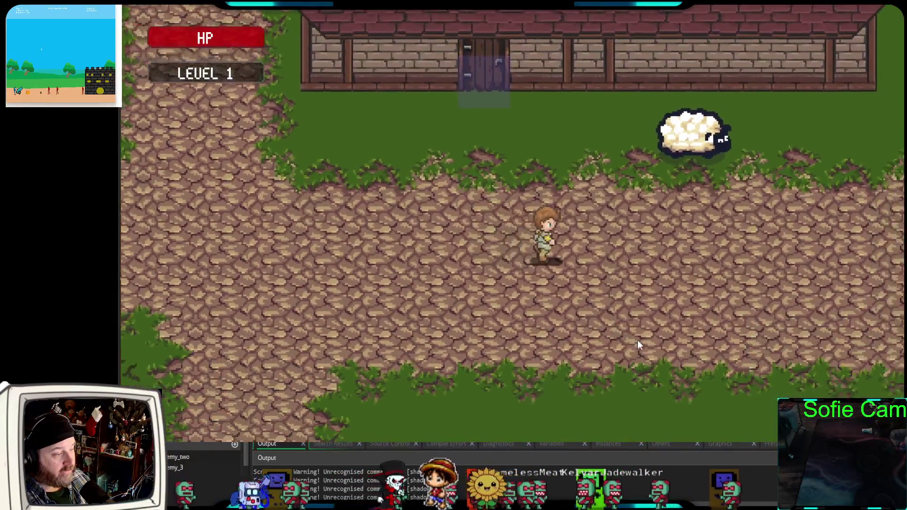
pyautogui.press('Down')
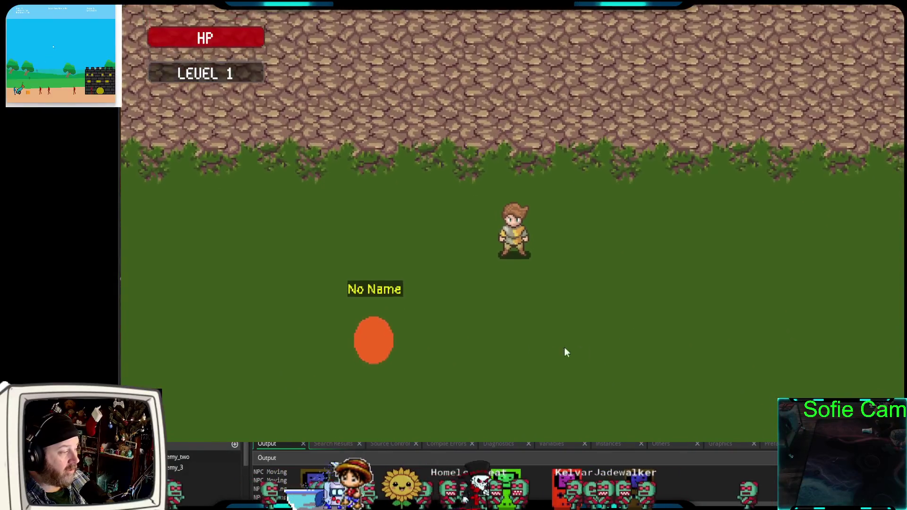
pyautogui.press('Down')
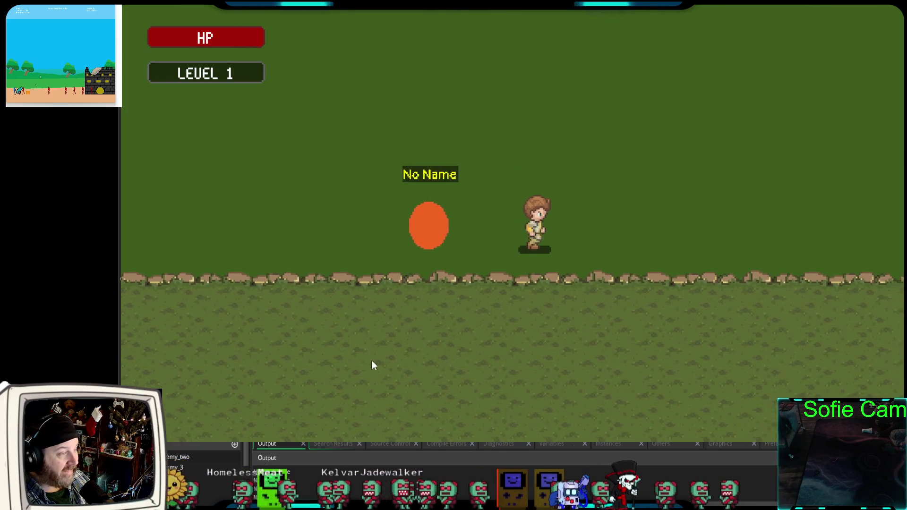
pyautogui.press('Left')
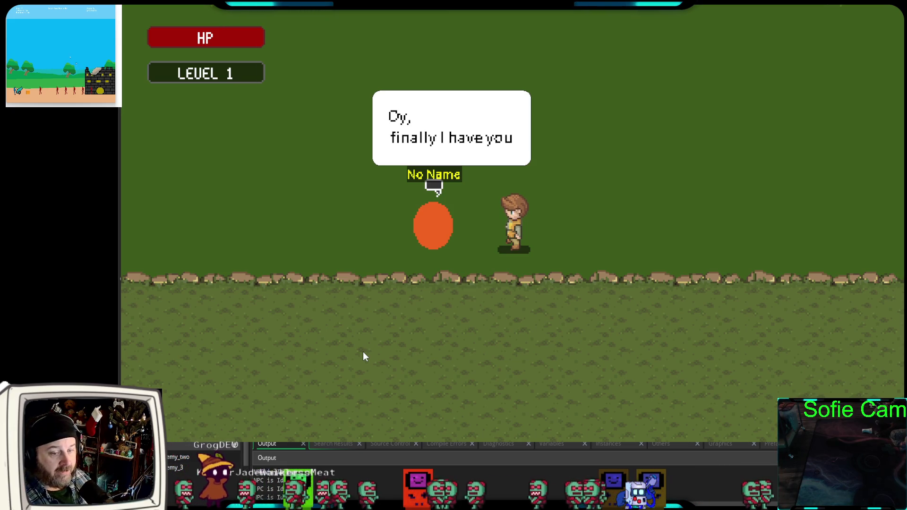
# - Walk the hero north to the cobblestone road, past the brick house, and back onto the grass
pyautogui.press('Up')
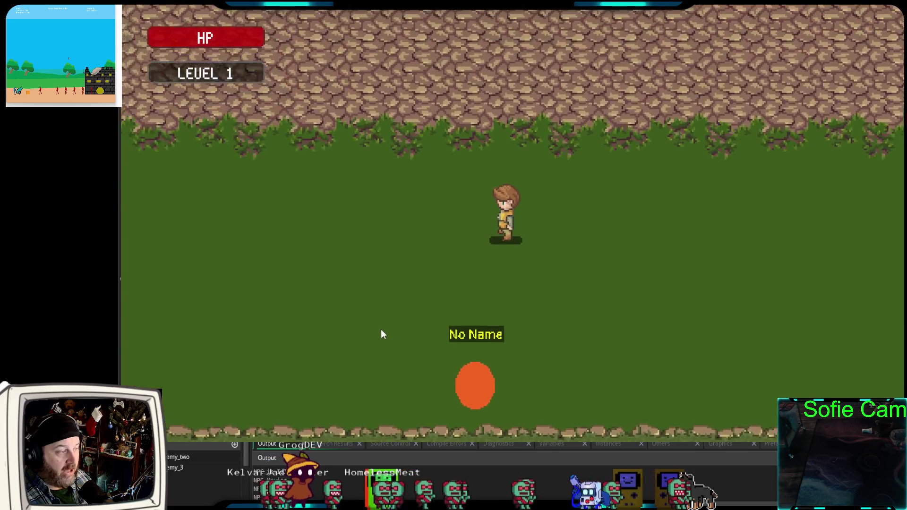
pyautogui.press('Up')
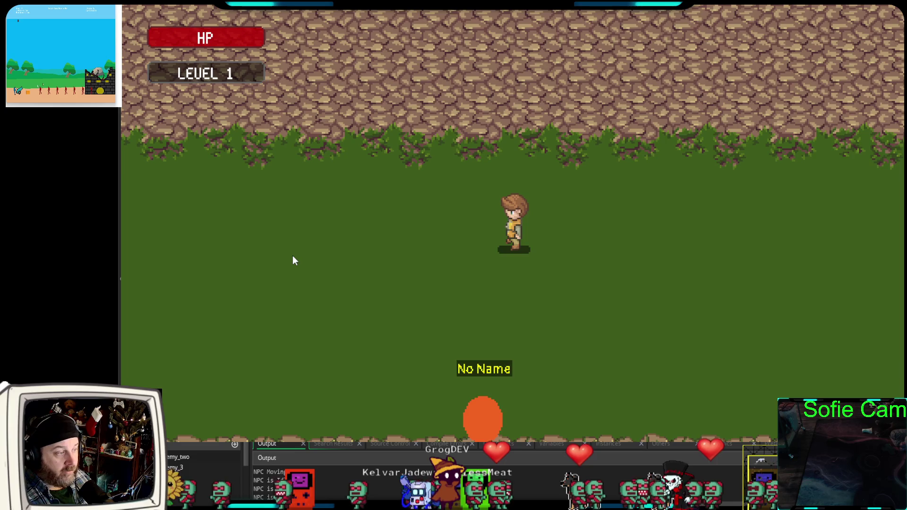
pyautogui.press('Left')
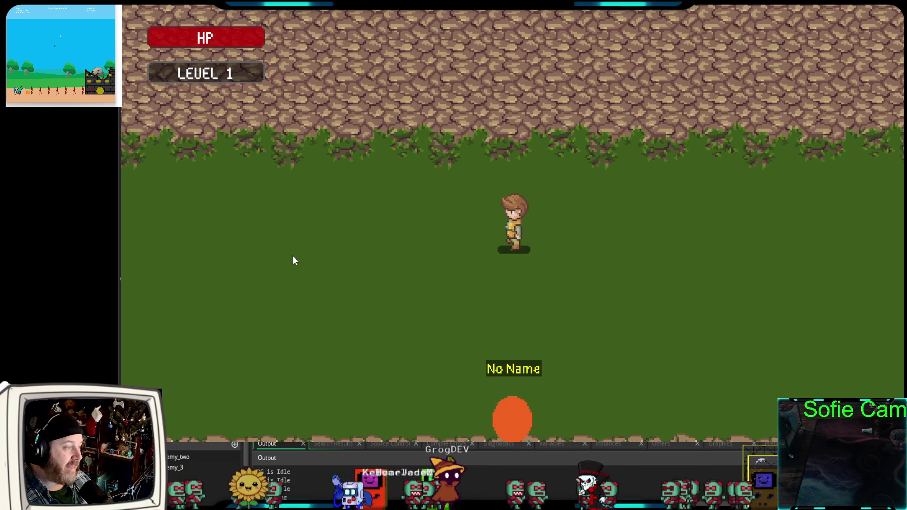
pyautogui.press('Left')
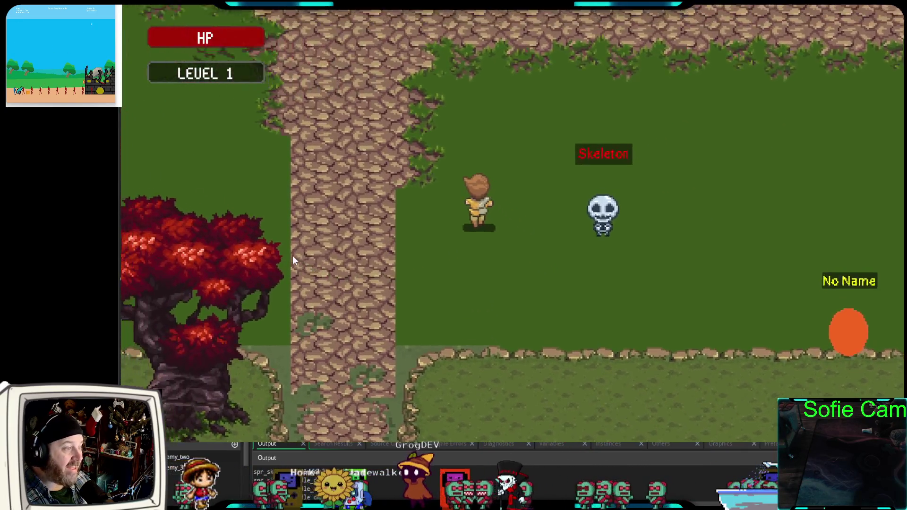
pyautogui.press('Up')
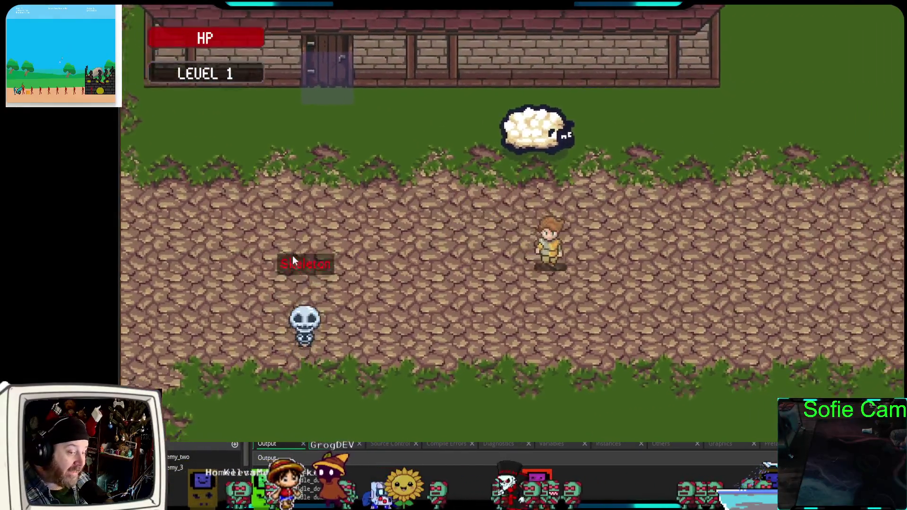
pyautogui.press('Down')
pyautogui.press('Up')
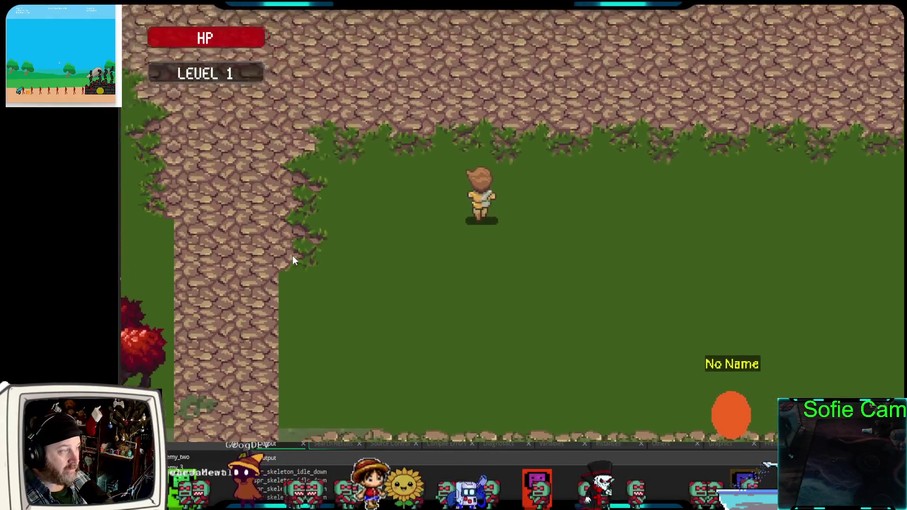
pyautogui.press('Up')
pyautogui.press('Left')
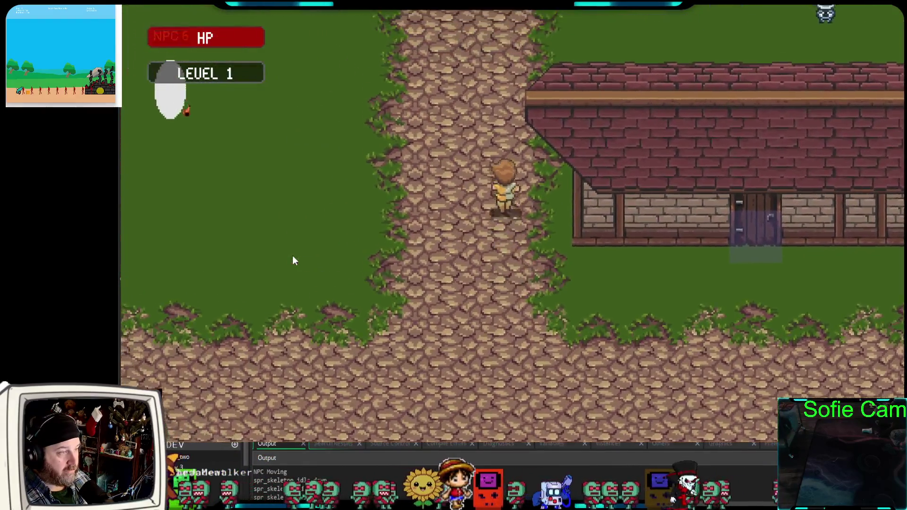
pyautogui.press('Up')
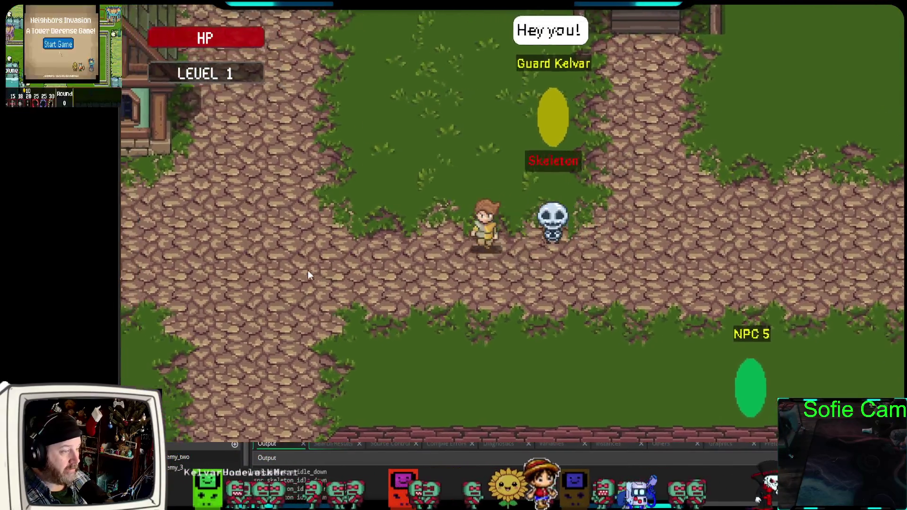
pyautogui.press('Down')
pyautogui.press('Left')
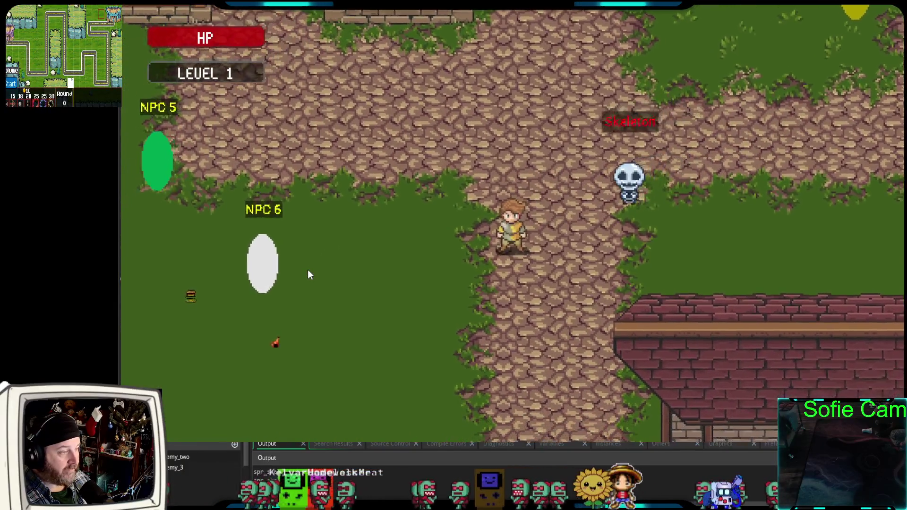
pyautogui.press('Down')
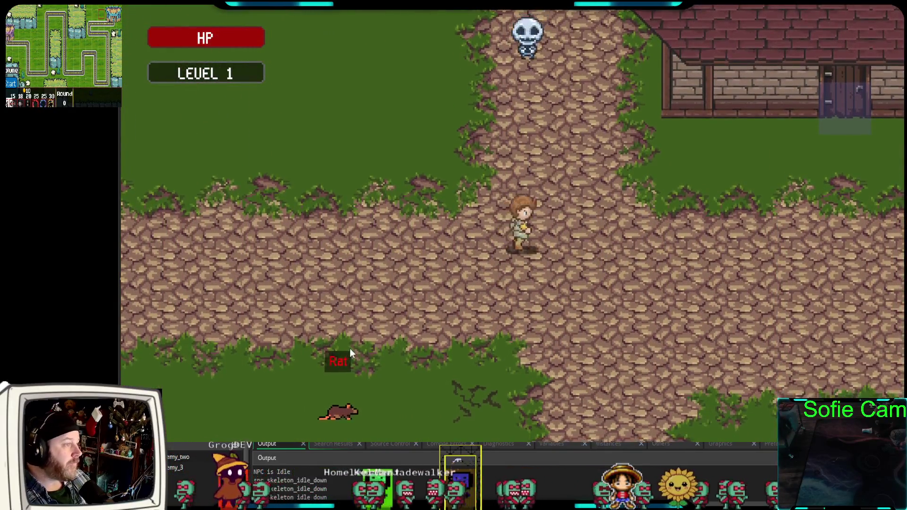
pyautogui.press('Right')
pyautogui.press('Down')
pyautogui.press('Right')
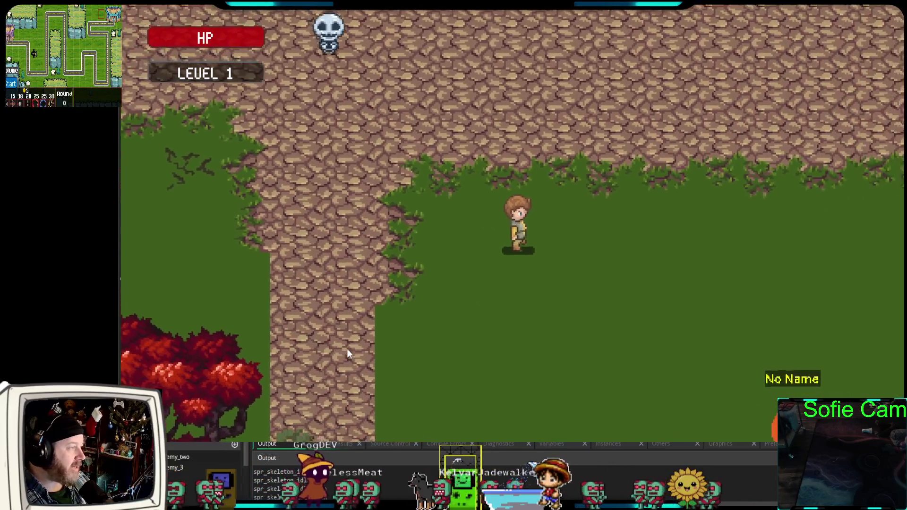
pyautogui.press('Right')
pyautogui.press('Down')
# - Move the hero around the grass between the Skeleton, the No Name NPC and the rock wall
pyautogui.press('Right')
pyautogui.press('Up')
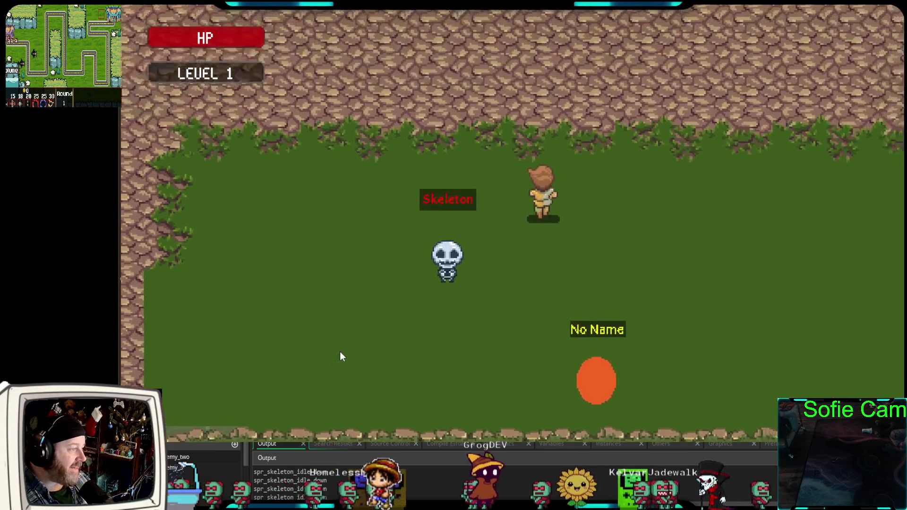
pyautogui.press('Up')
pyautogui.press('Right')
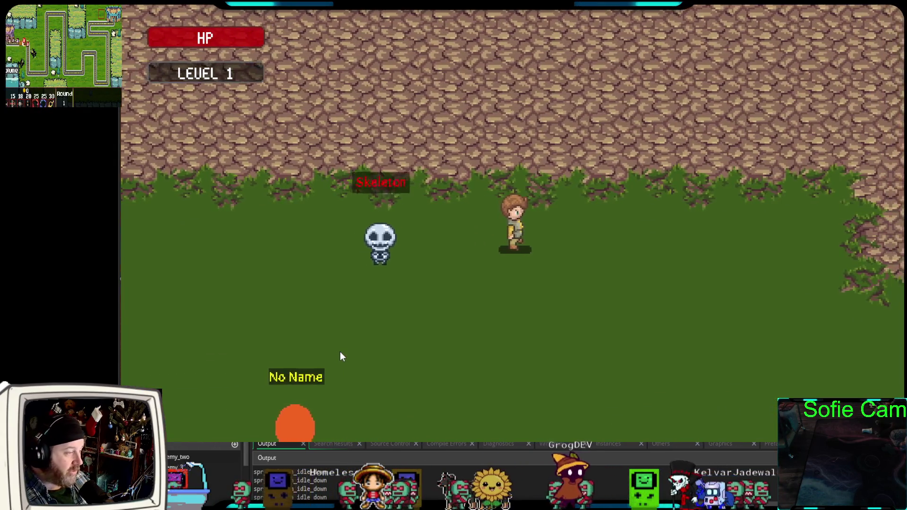
pyautogui.press('Down')
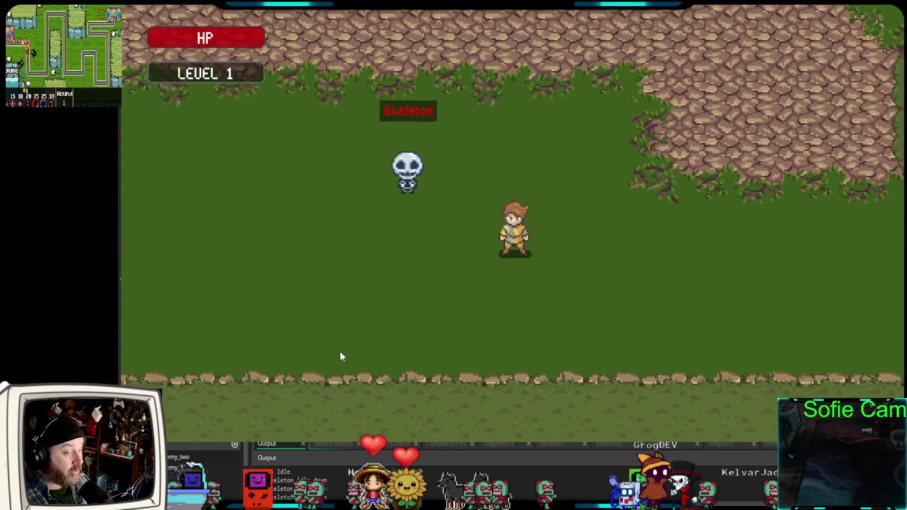
pyautogui.press('Left')
pyautogui.press('Up')
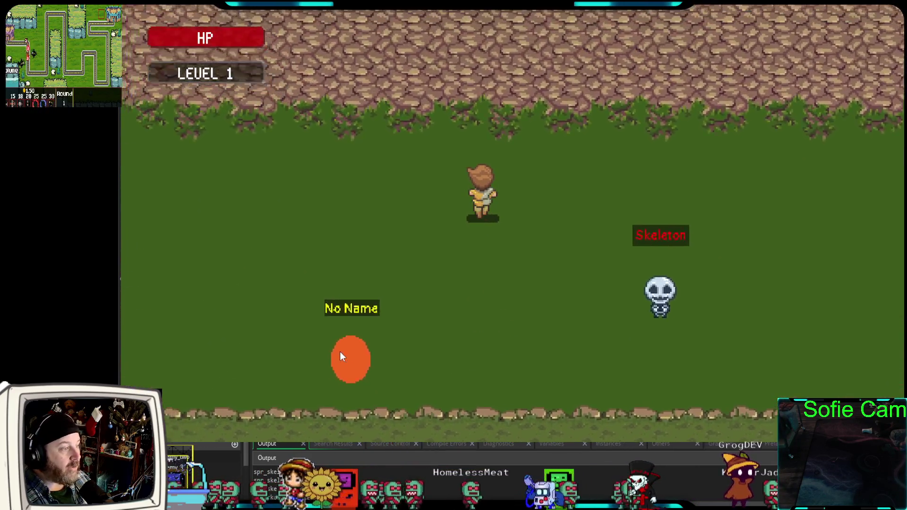
pyautogui.press('Left')
pyautogui.press('Down')
pyautogui.press('Right')
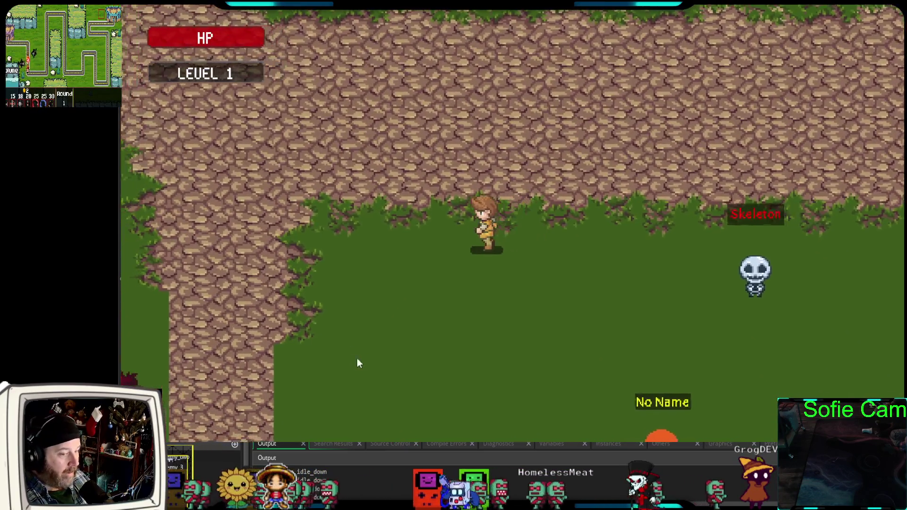
pyautogui.press('Left')
pyautogui.press('Down')
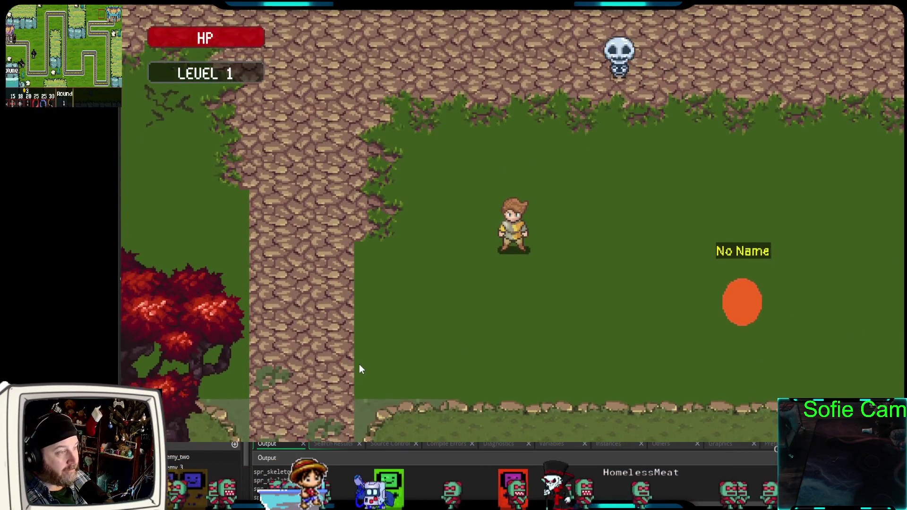
pyautogui.press('Left')
pyautogui.press('Up')
pyautogui.press('Down')
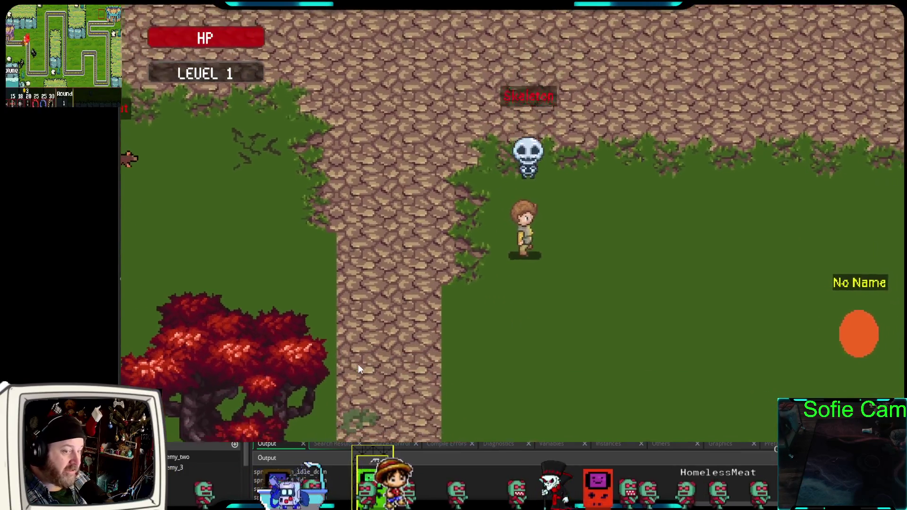
# - Walk into the Skeleton to start a battle, then close the running game with Escape
pyautogui.press('Right')
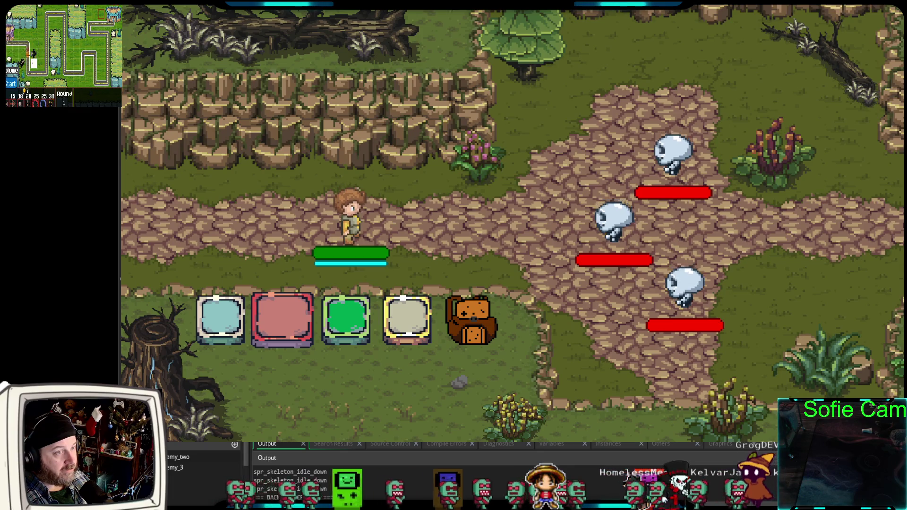
pyautogui.press('Escape')
pyautogui.moveTo(468, 249)
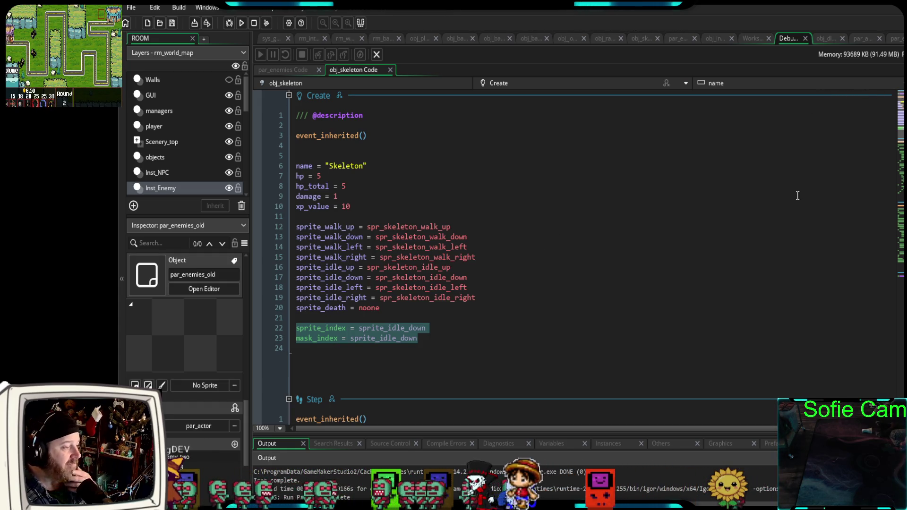
# - Clear the selection in the obj_skeleton code and close the extra par_ object editor tab
pyautogui.click(450, 317)
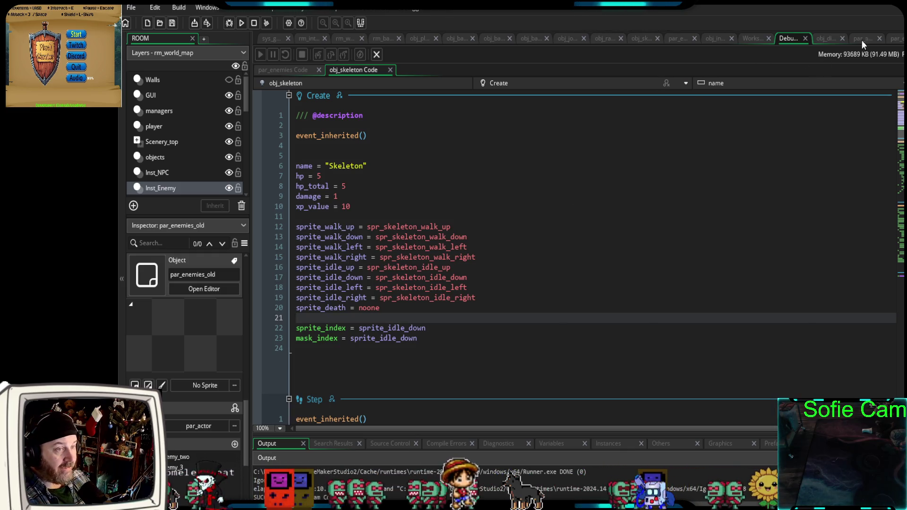
pyautogui.click(880, 39)
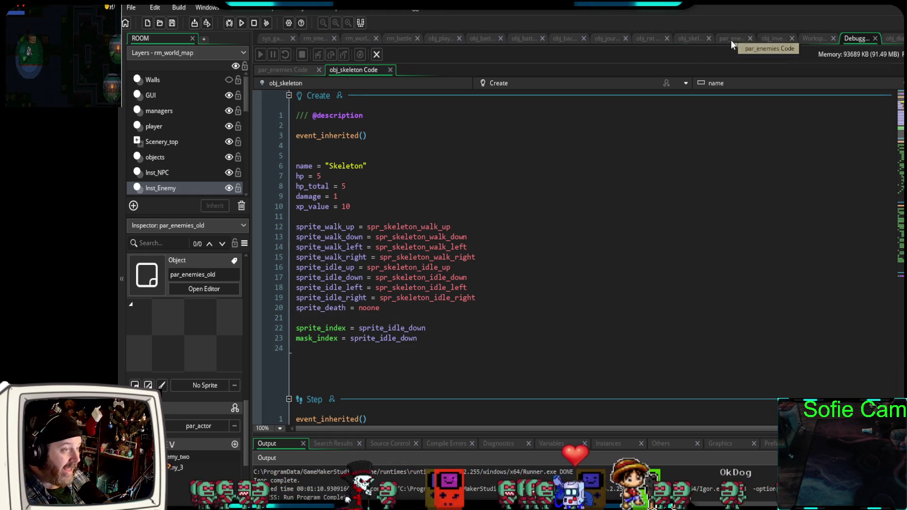
# - Review par_enemies' reveal block in Step, then scroll up to its Create settings like chase_range 120
pyautogui.click(730, 40)
pyautogui.scroll(-5, 588, 288)
pyautogui.scroll(15, 583, 284)
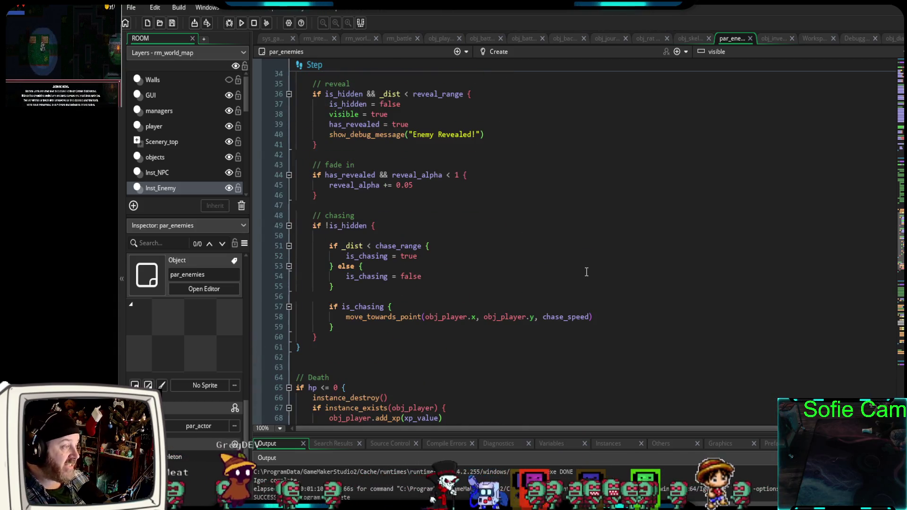
pyautogui.scroll(6, 579, 281)
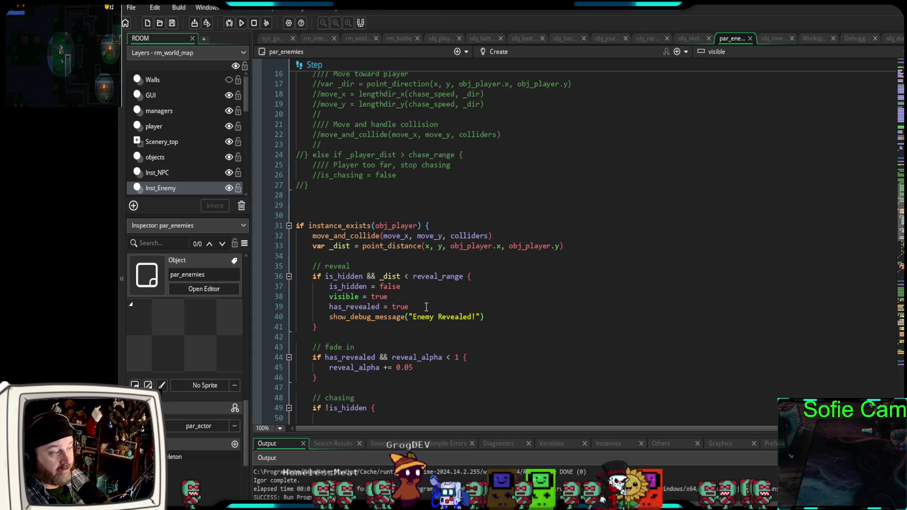
pyautogui.moveTo(518, 317)
pyautogui.mouseDown()
pyautogui.moveTo(289, 297)
pyautogui.moveTo(283, 267)
pyautogui.moveTo(264, 279)
pyautogui.mouseUp()
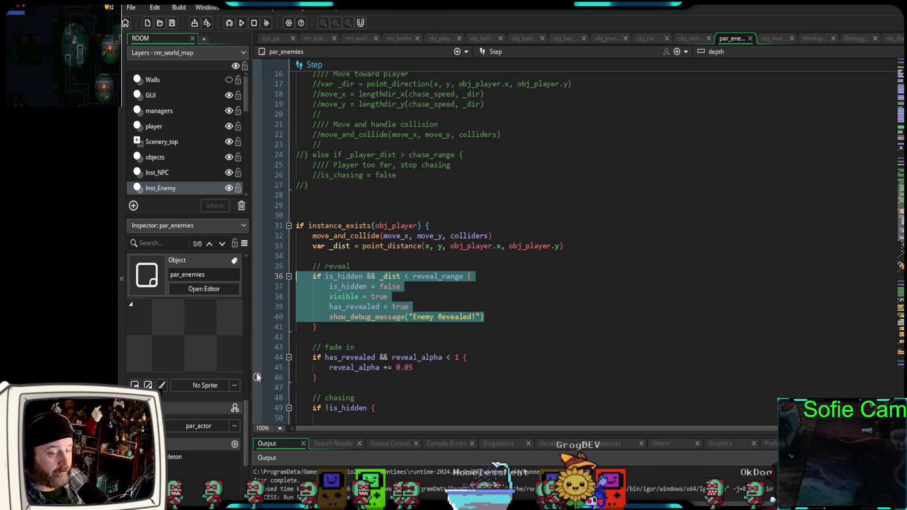
pyautogui.click(426, 314)
pyautogui.scroll(15, 440, 303)
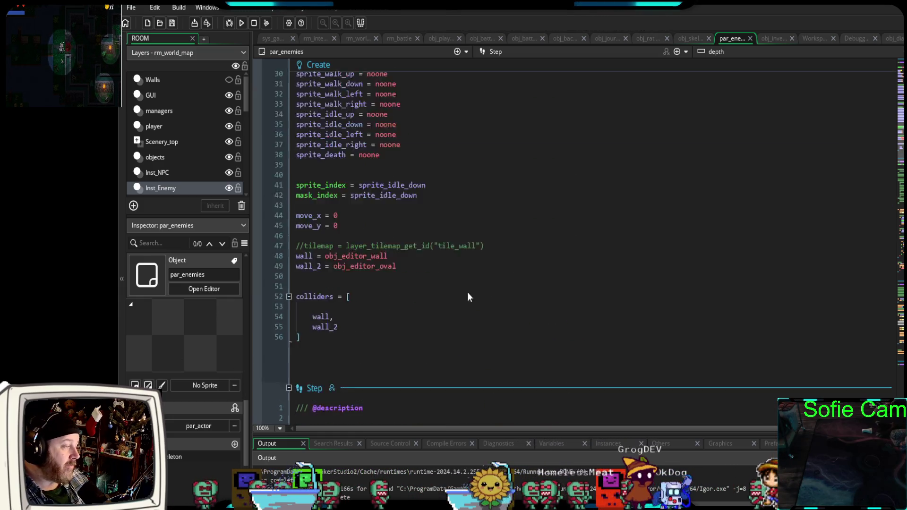
pyautogui.scroll(4, 468, 292)
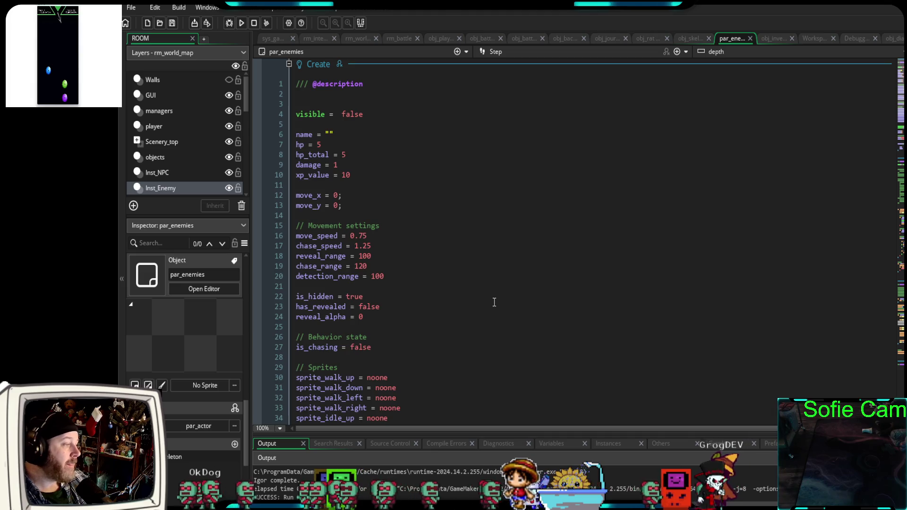
pyautogui.scroll(-4, 495, 302)
pyautogui.scroll(4, 497, 302)
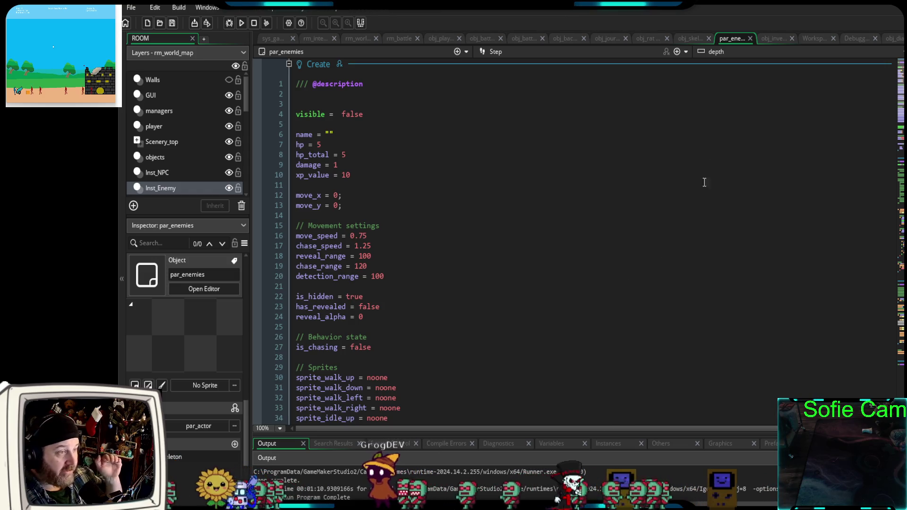
pyautogui.click(689, 39)
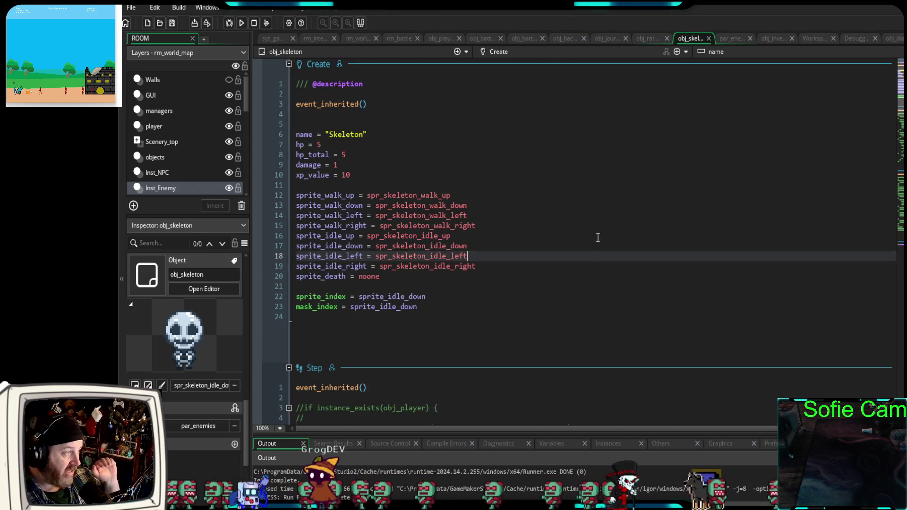
# - Scroll through obj_skeleton's code, then switch back to the par_enemies tab
pyautogui.scroll(-8, 591, 241)
pyautogui.scroll(6, 583, 243)
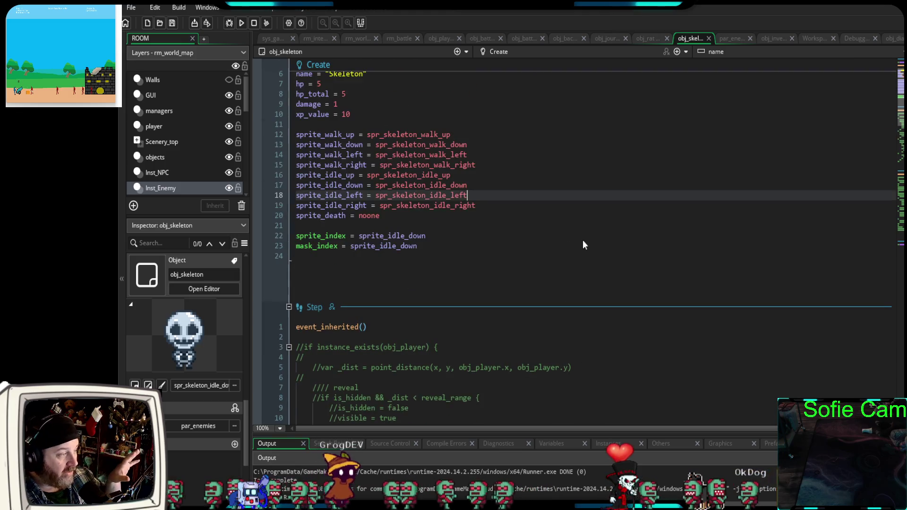
pyautogui.scroll(2, 584, 243)
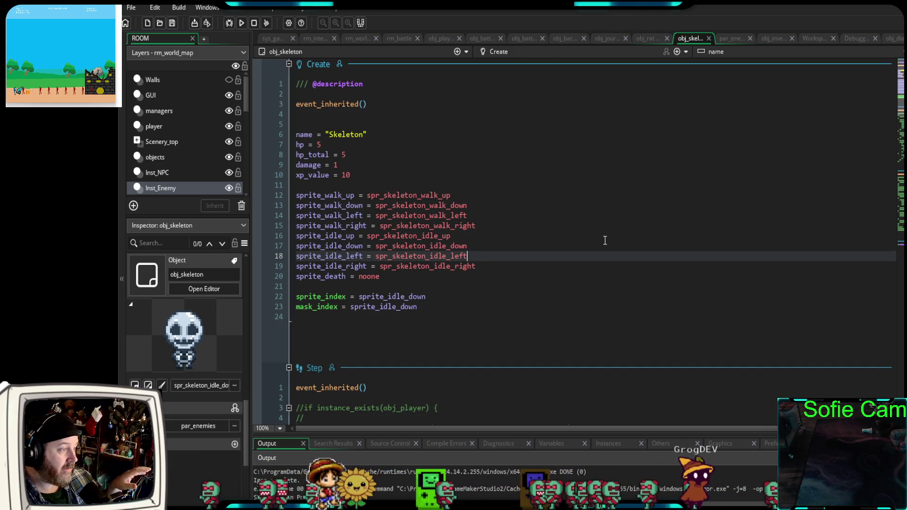
pyautogui.click(731, 38)
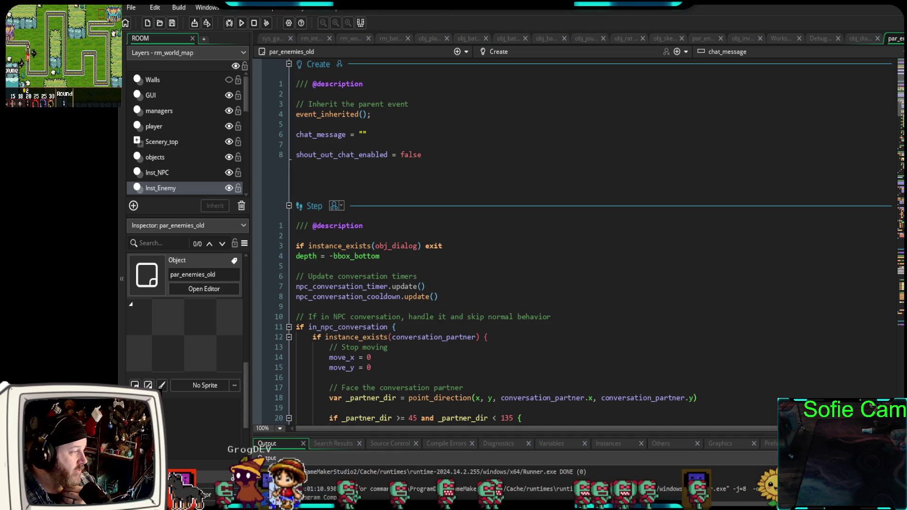
# - Close the par_enemies_old and empty par_entity editors with Ctrl+W
pyautogui.hotkey('ctrl', 'w')
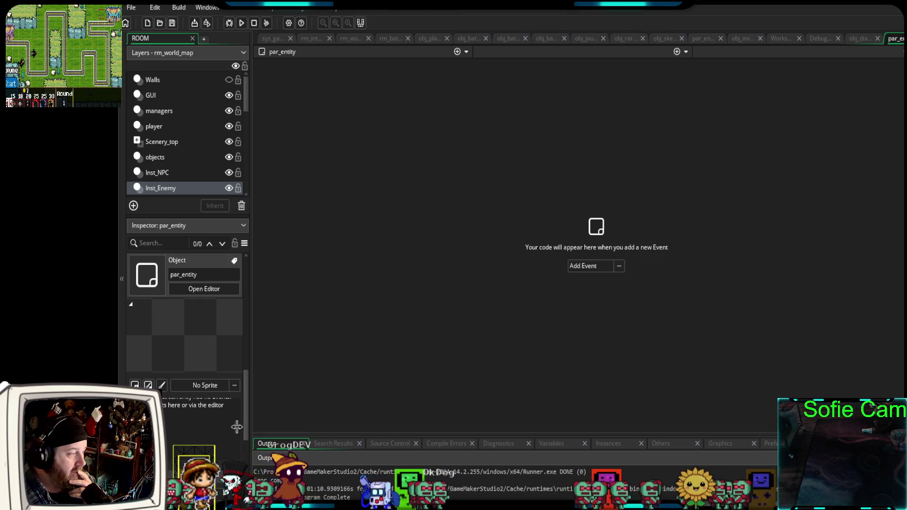
pyautogui.scroll(-3, 208, 436)
pyautogui.hotkey('ctrl', 'w')
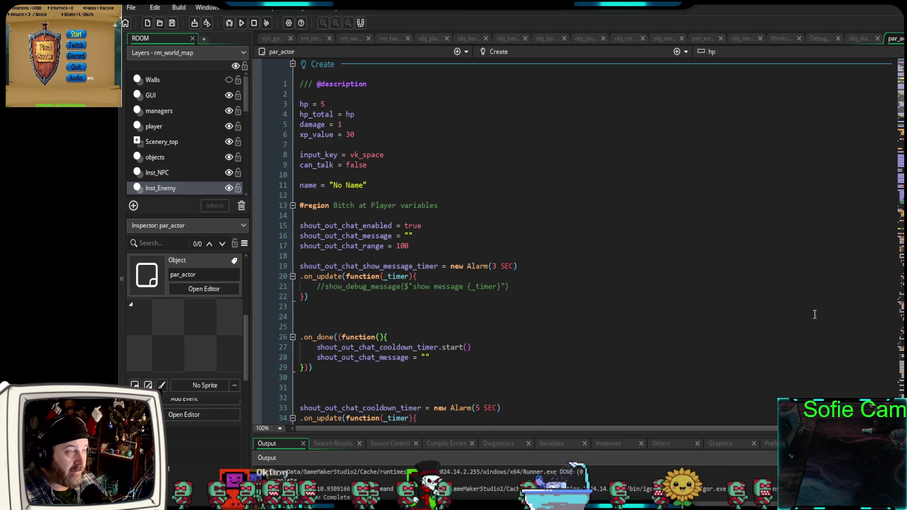
pyautogui.scroll(-15, 675, 298)
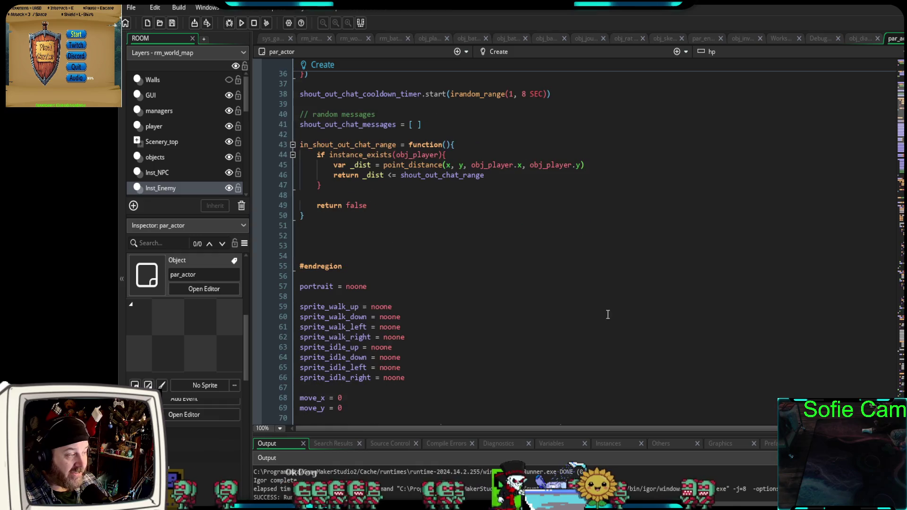
pyautogui.scroll(-16, 604, 317)
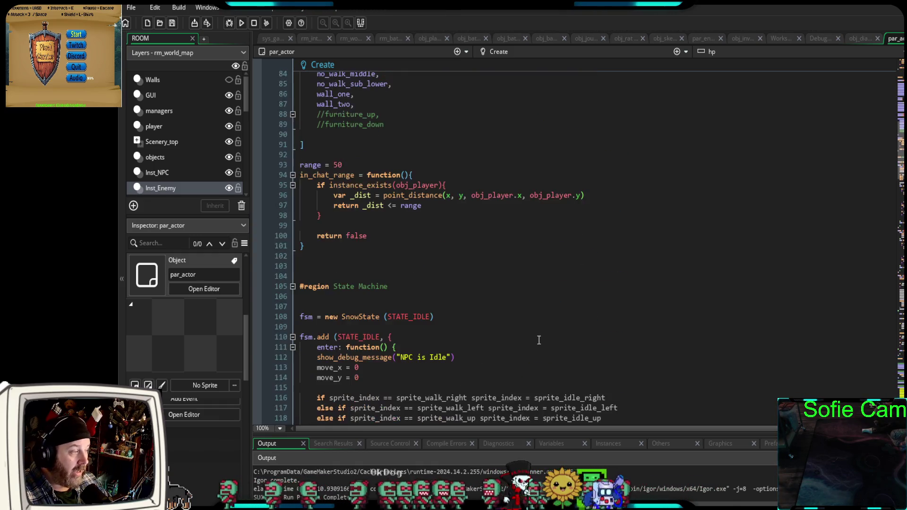
pyautogui.scroll(-2, 528, 345)
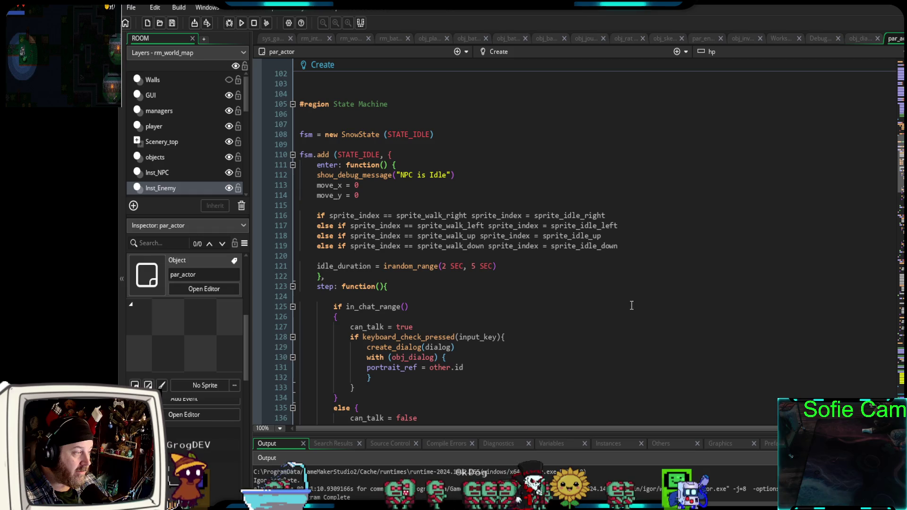
pyautogui.scroll(-18, 659, 262)
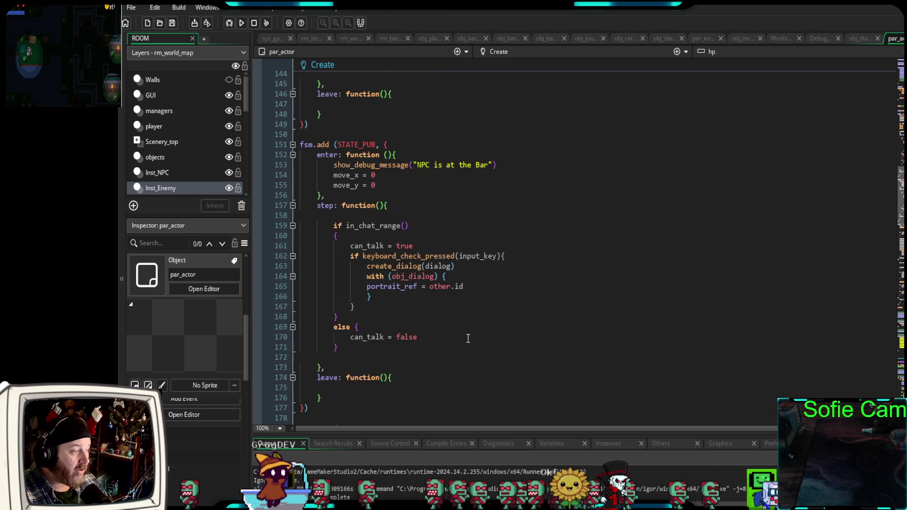
pyautogui.scroll(-8, 468, 338)
pyautogui.scroll(8, 473, 344)
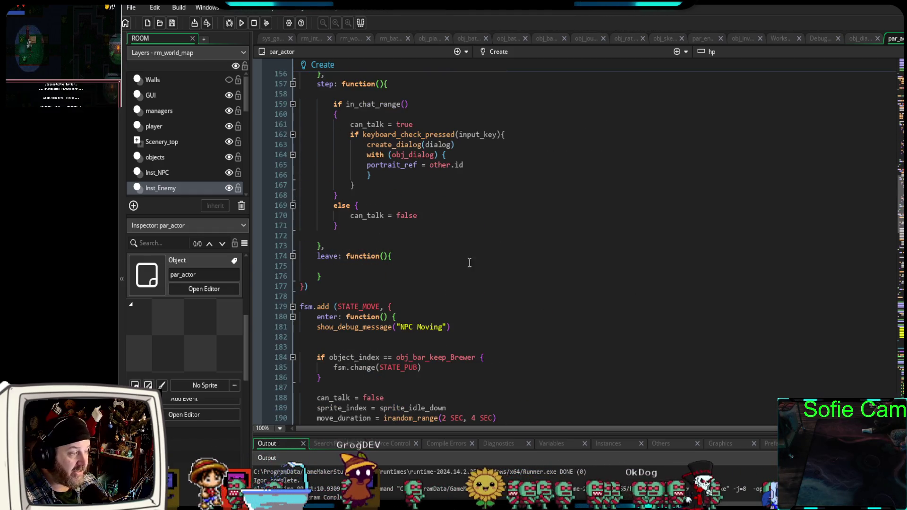
pyautogui.moveTo(455, 145); pyautogui.dragTo(364, 145)
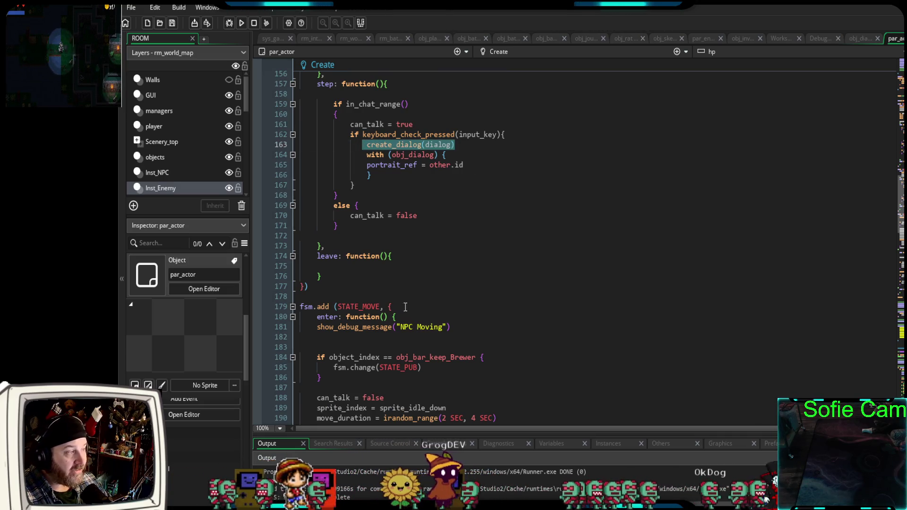
pyautogui.scroll(6, 422, 316)
pyautogui.scroll(-10, 466, 314)
pyautogui.scroll(-12, 466, 314)
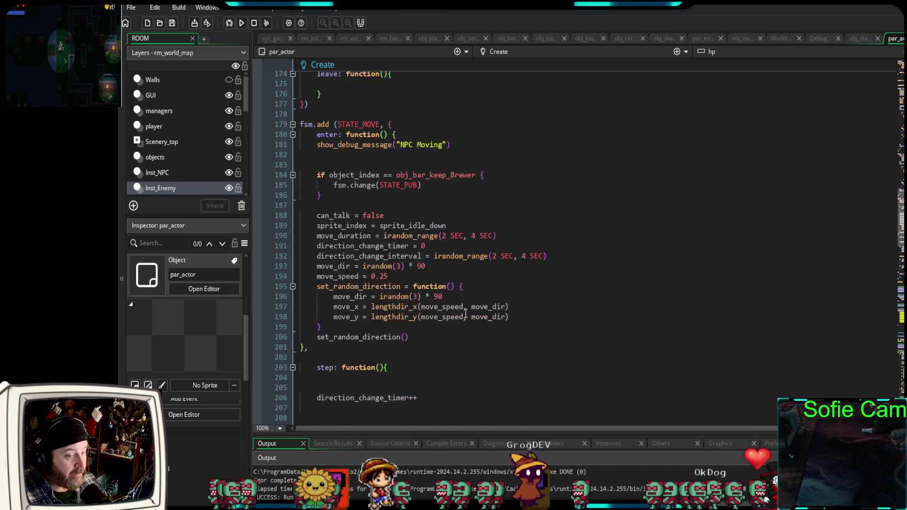
pyautogui.scroll(-10, 466, 314)
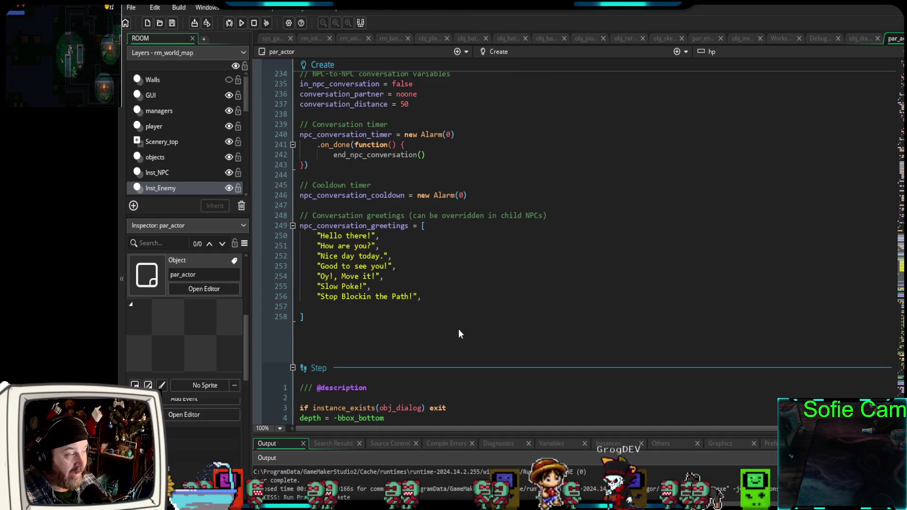
pyautogui.moveTo(433, 305); pyautogui.dragTo(289, 236)
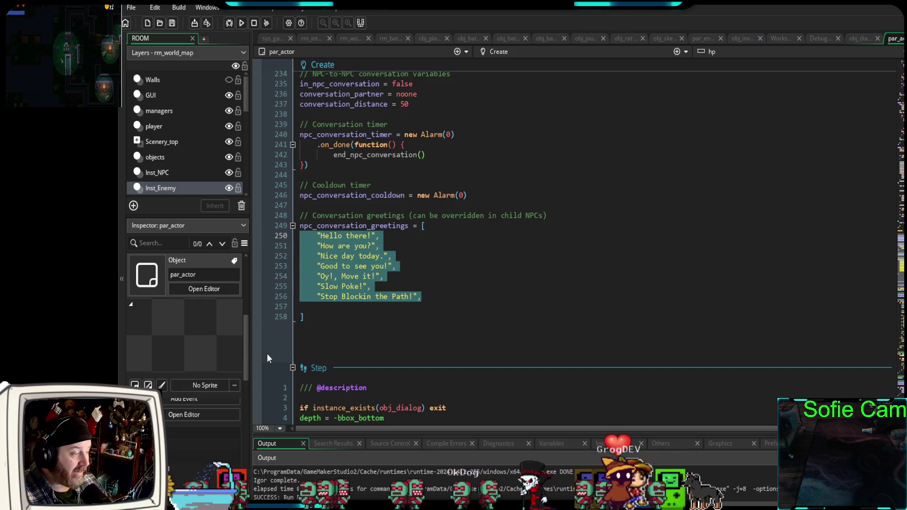
pyautogui.scroll(-8, 392, 325)
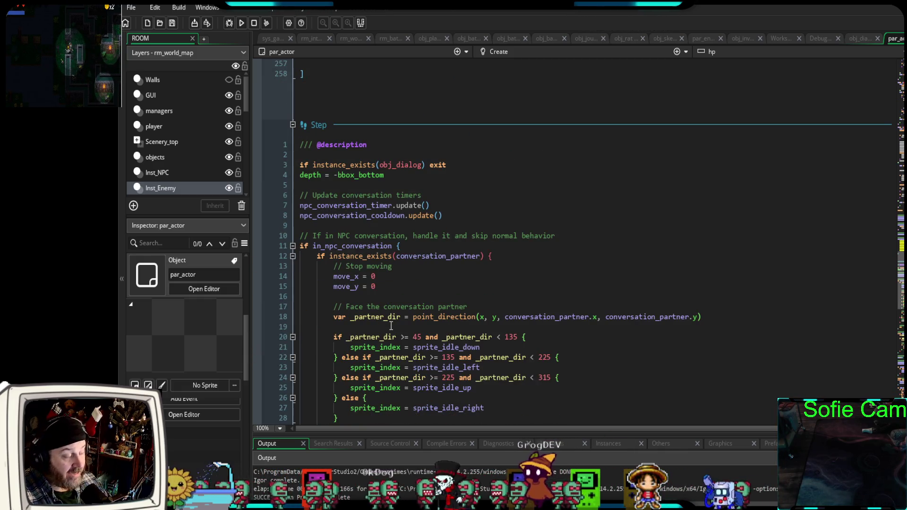
pyautogui.scroll(-12, 391, 326)
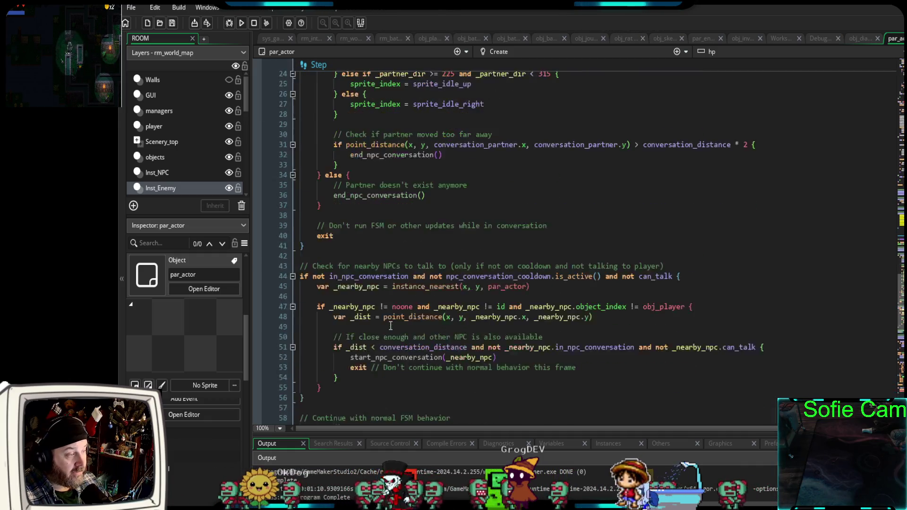
pyautogui.scroll(-6, 391, 326)
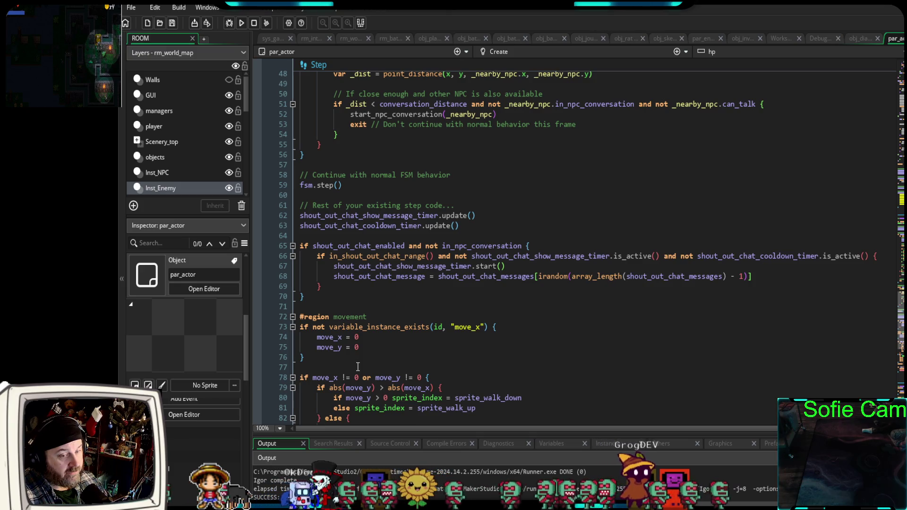
pyautogui.scroll(15, 364, 369)
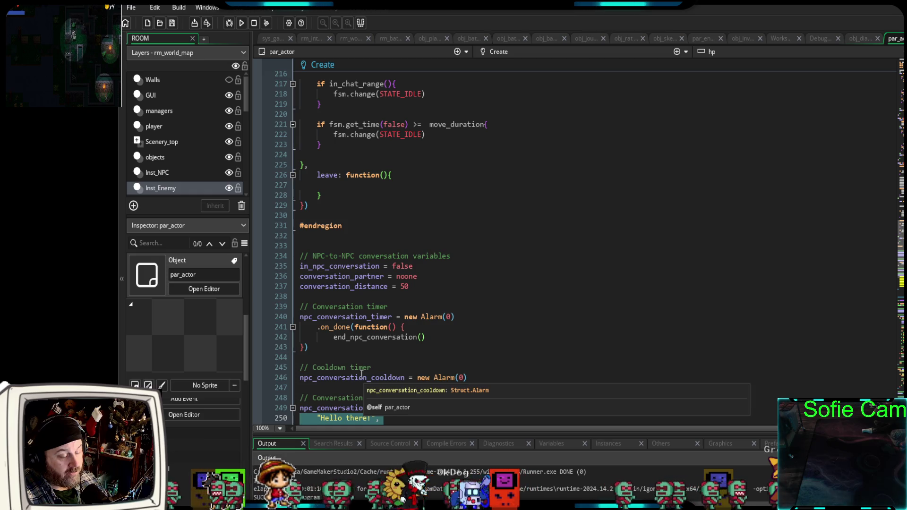
pyautogui.scroll(-8, 360, 374)
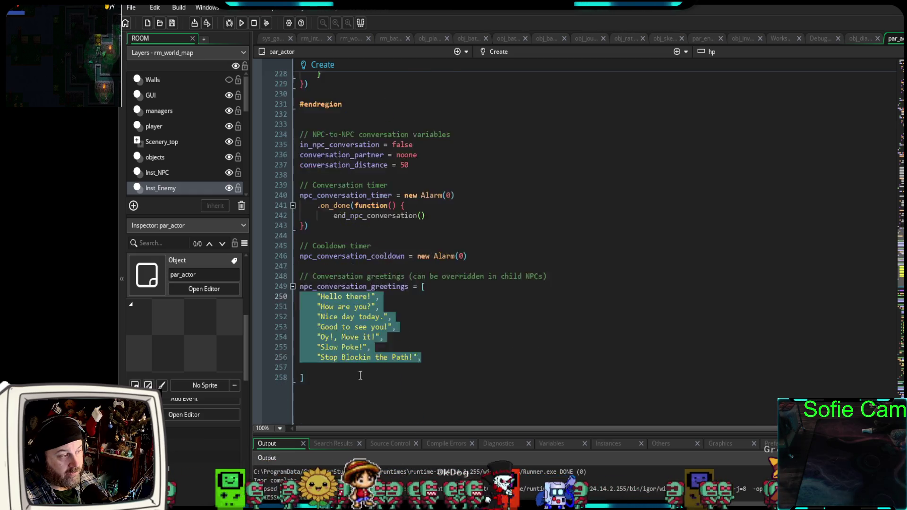
pyautogui.click(475, 273)
pyautogui.scroll(20, 439, 318)
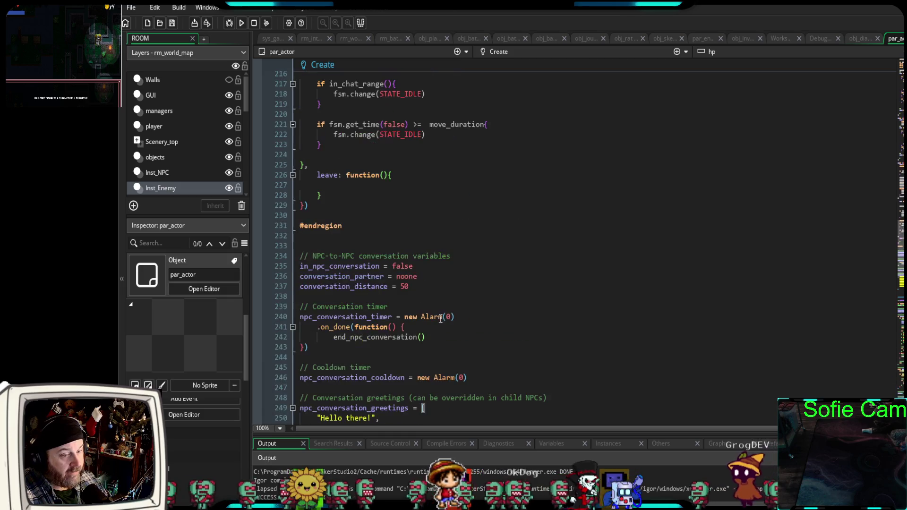
pyautogui.scroll(20, 434, 321)
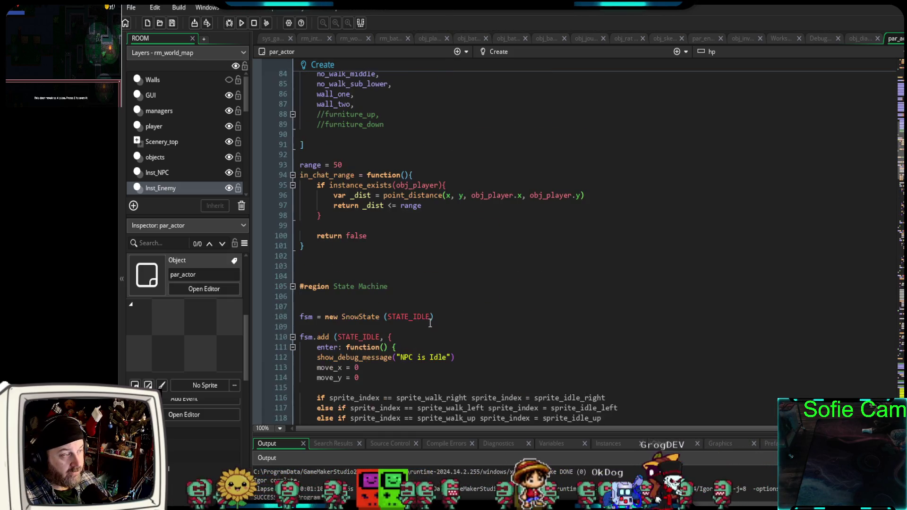
pyautogui.scroll(8, 429, 324)
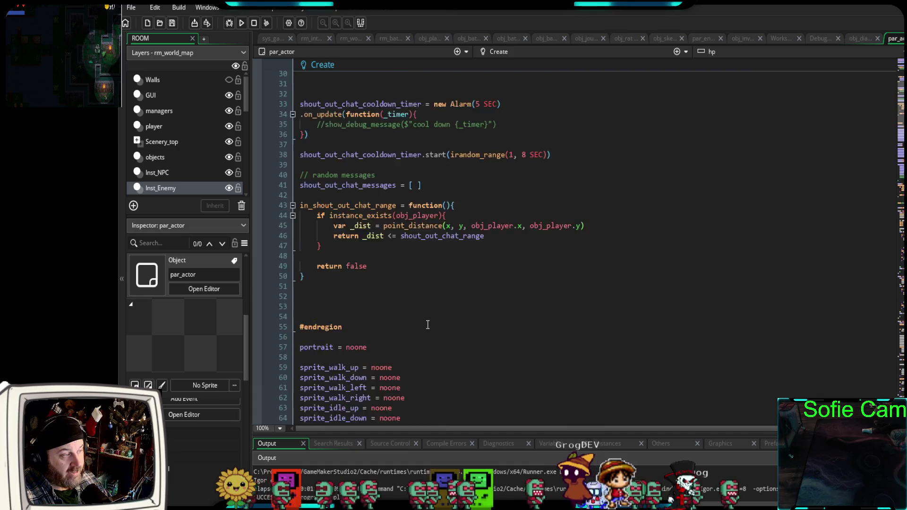
pyautogui.scroll(-20, 428, 321)
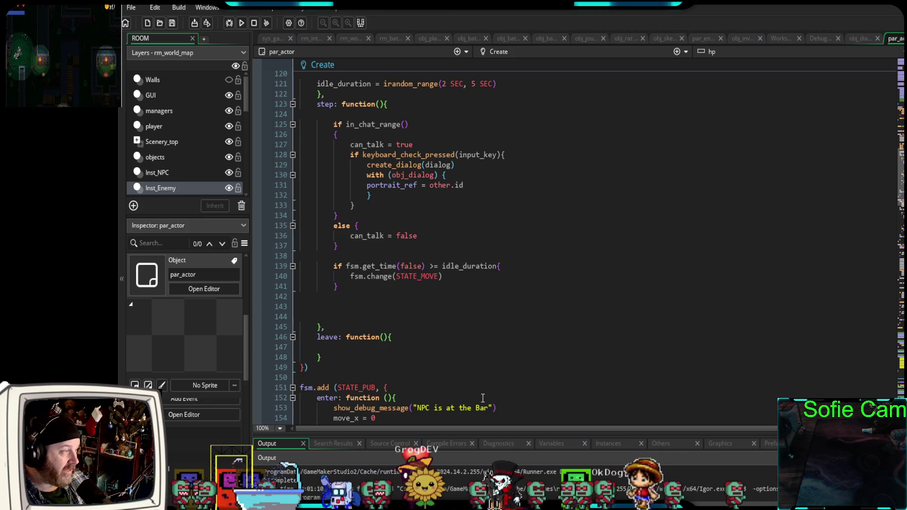
pyautogui.scroll(-10, 599, 366)
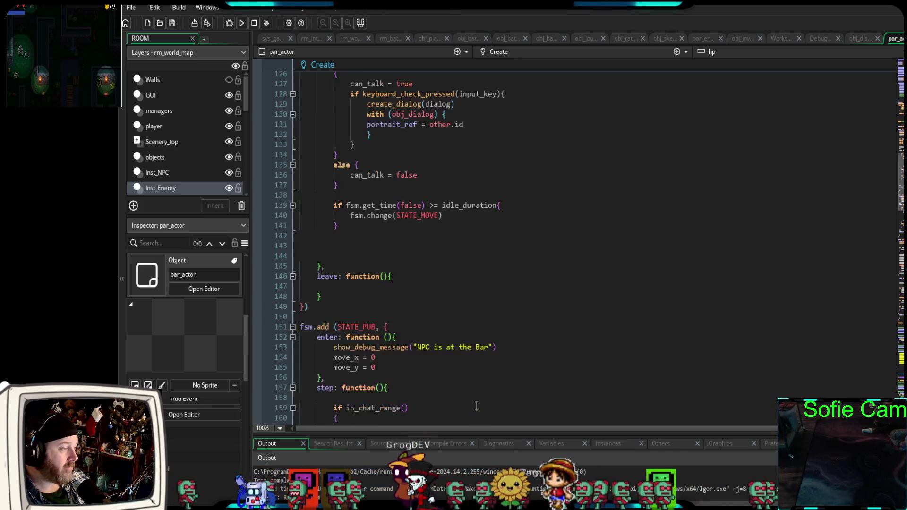
pyautogui.scroll(-6, 598, 362)
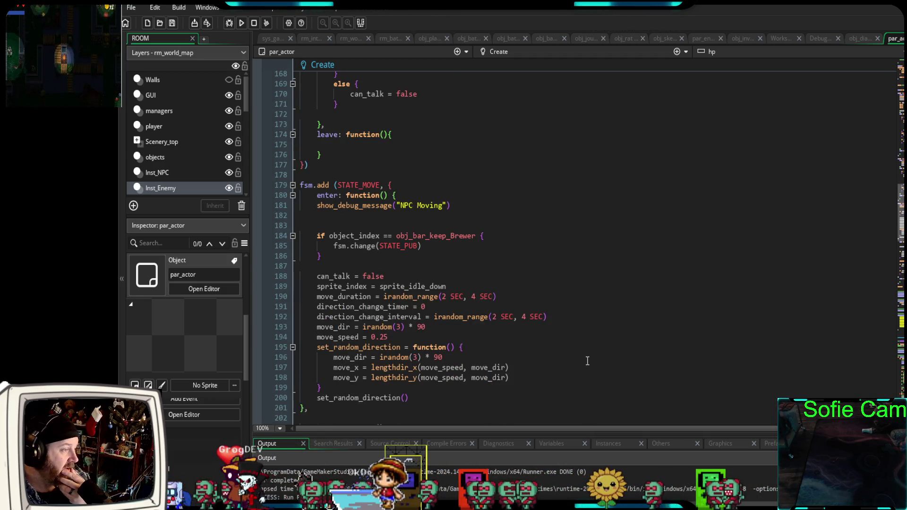
pyautogui.scroll(-10, 588, 359)
pyautogui.scroll(-18, 586, 361)
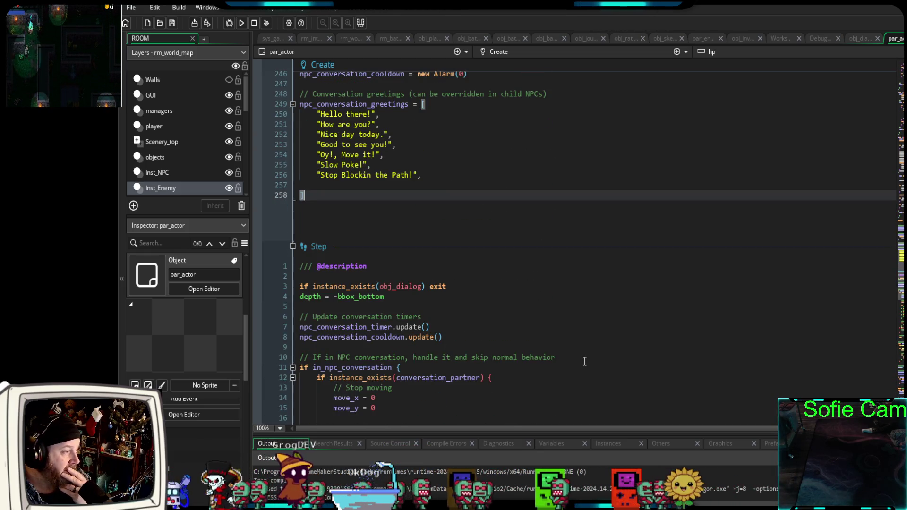
pyautogui.scroll(-18, 585, 362)
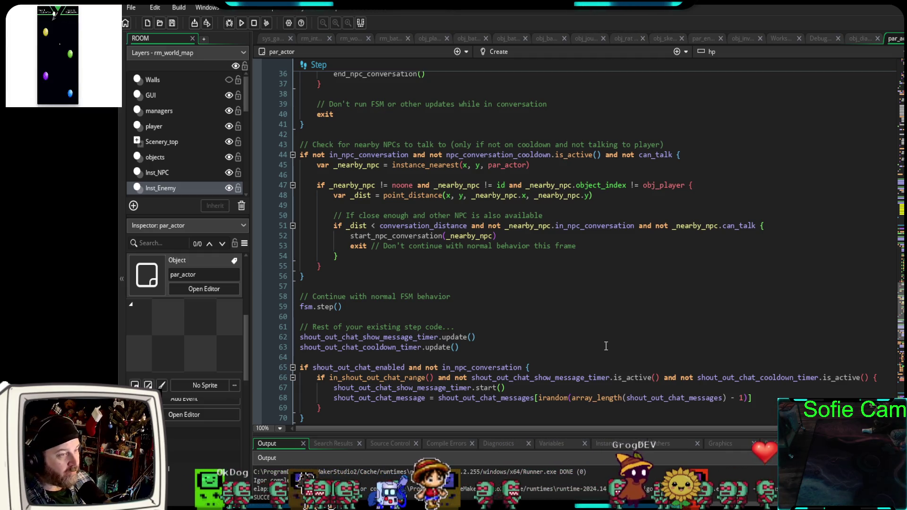
pyautogui.scroll(8, 624, 347)
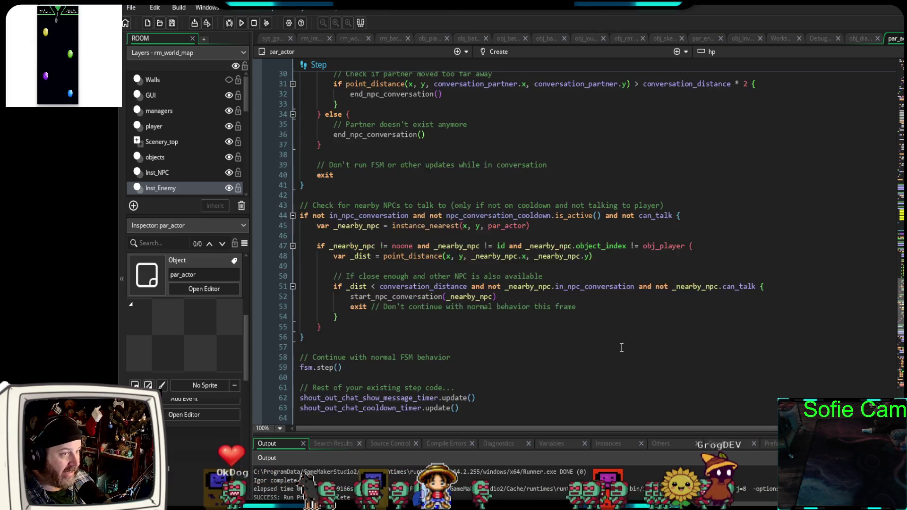
pyautogui.scroll(-12, 621, 345)
pyautogui.scroll(-4, 619, 344)
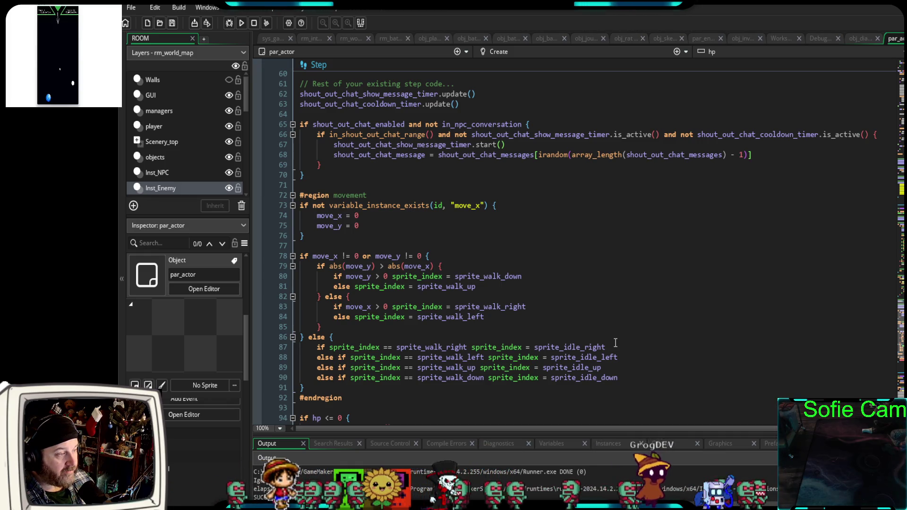
pyautogui.scroll(-8, 615, 342)
pyautogui.scroll(-6, 614, 360)
pyautogui.scroll(2, 613, 360)
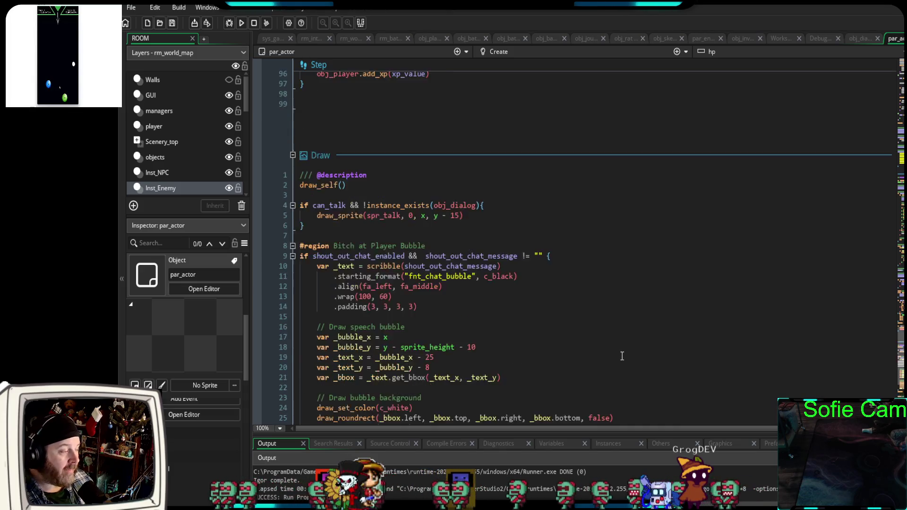
pyautogui.scroll(6, 614, 360)
pyautogui.scroll(-10, 610, 358)
pyautogui.scroll(-15, 609, 357)
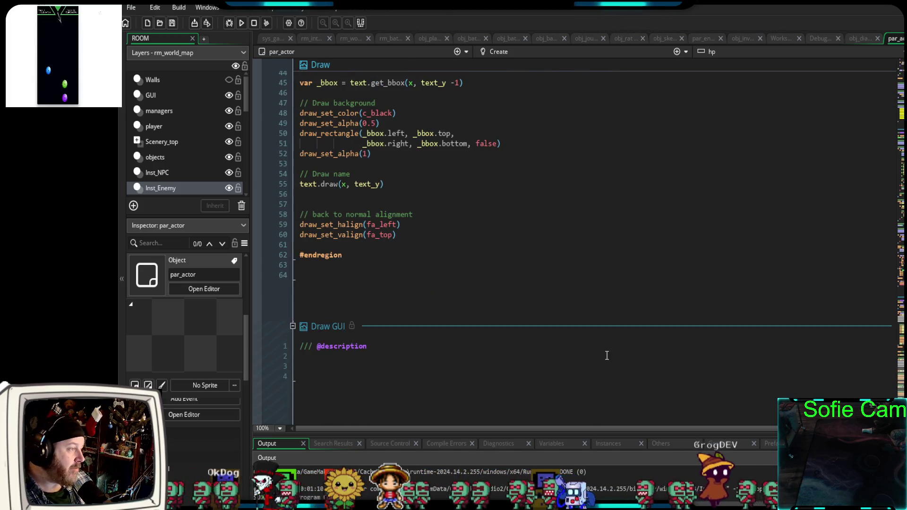
pyautogui.scroll(20, 607, 359)
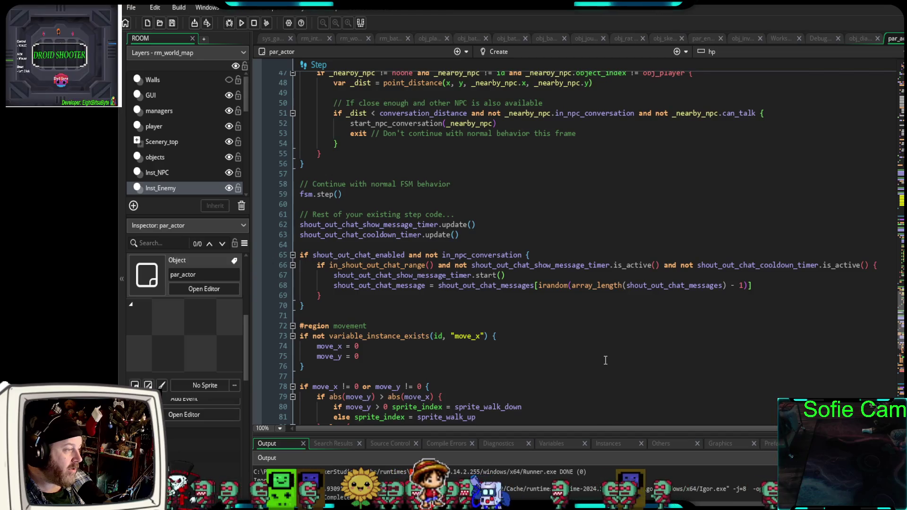
pyautogui.scroll(10, 604, 362)
pyautogui.scroll(-10, 533, 383)
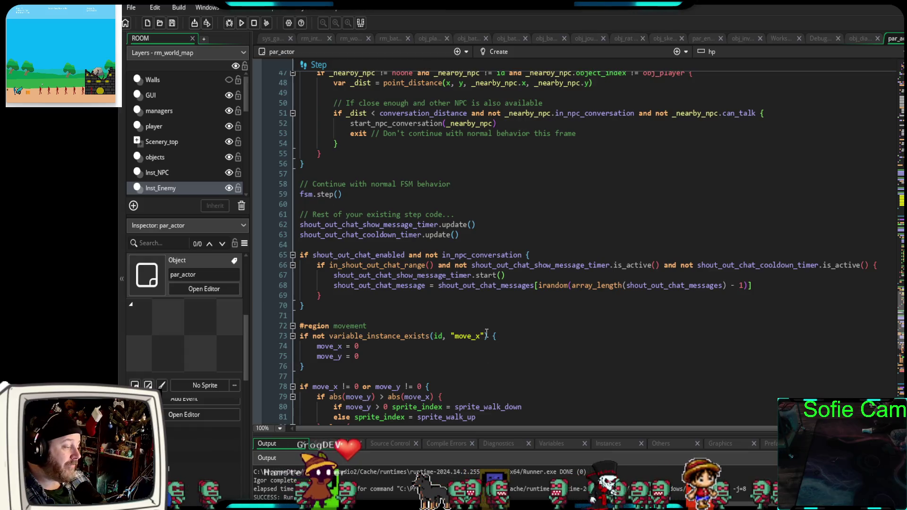
pyautogui.click(478, 315)
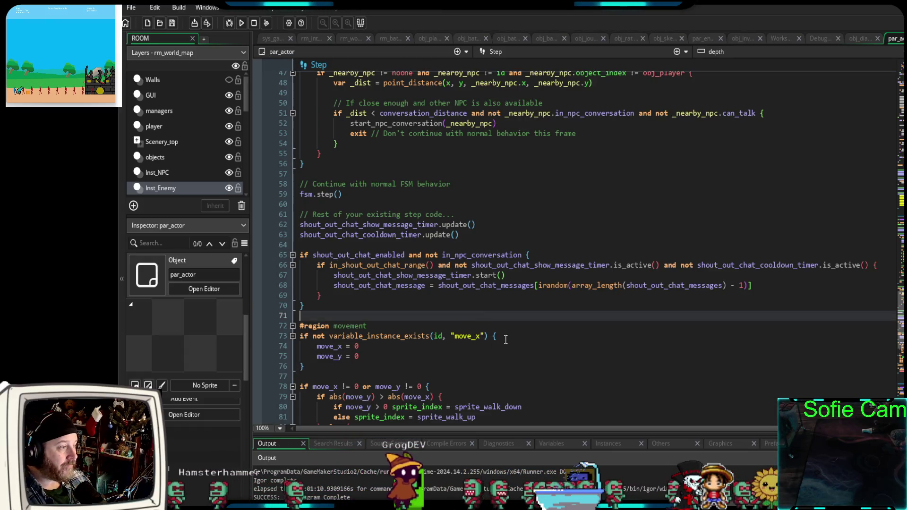
pyautogui.scroll(-2, 495, 345)
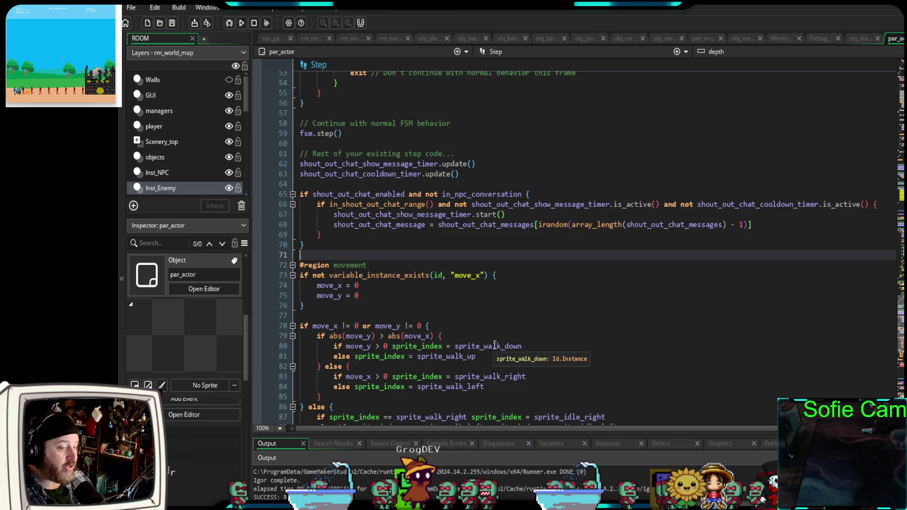
pyautogui.scroll(14, 496, 347)
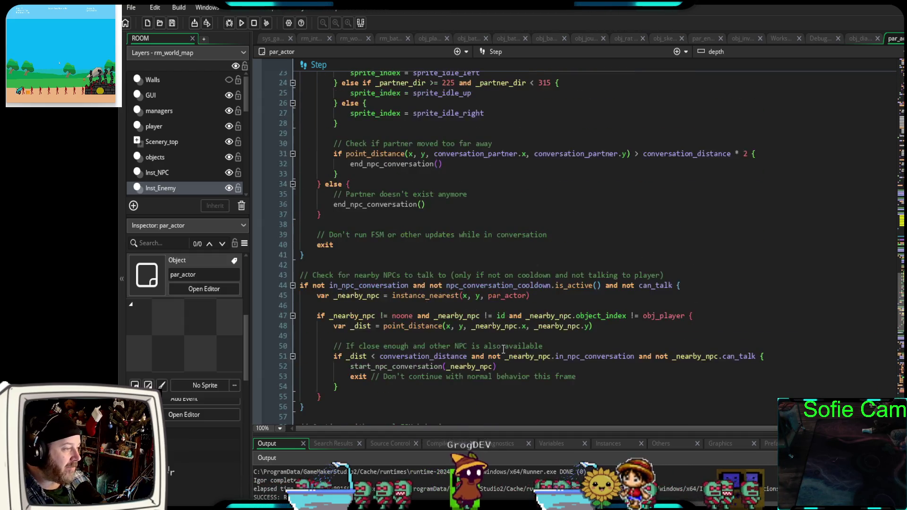
pyautogui.scroll(5, 503, 349)
pyautogui.scroll(-14, 499, 350)
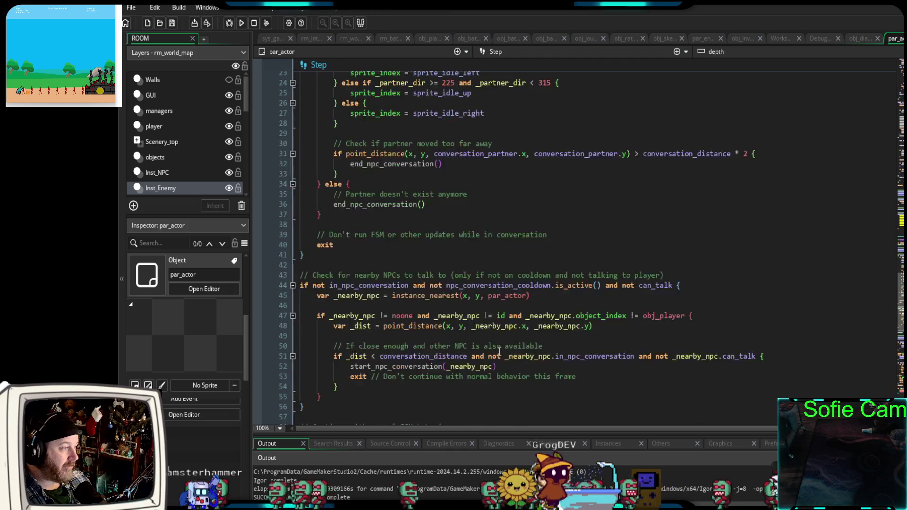
pyautogui.scroll(6, 499, 350)
pyautogui.scroll(2, 498, 348)
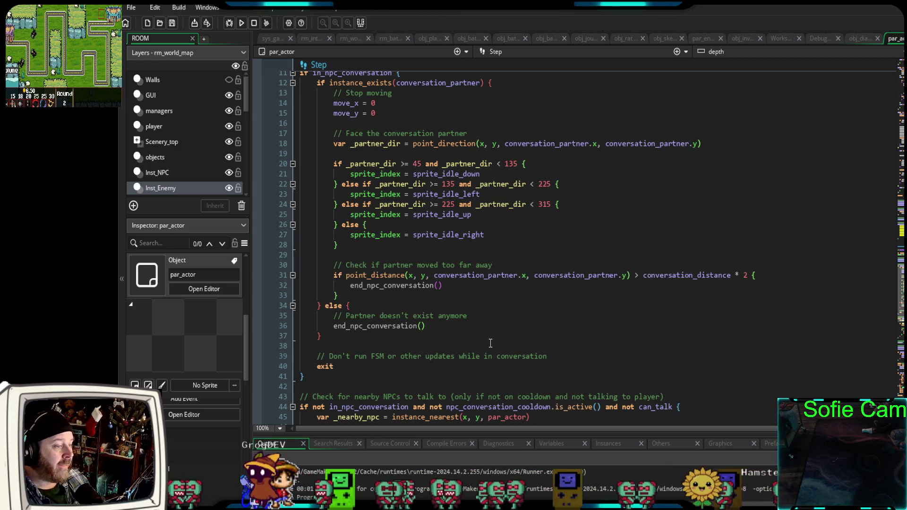
pyautogui.scroll(2, 488, 344)
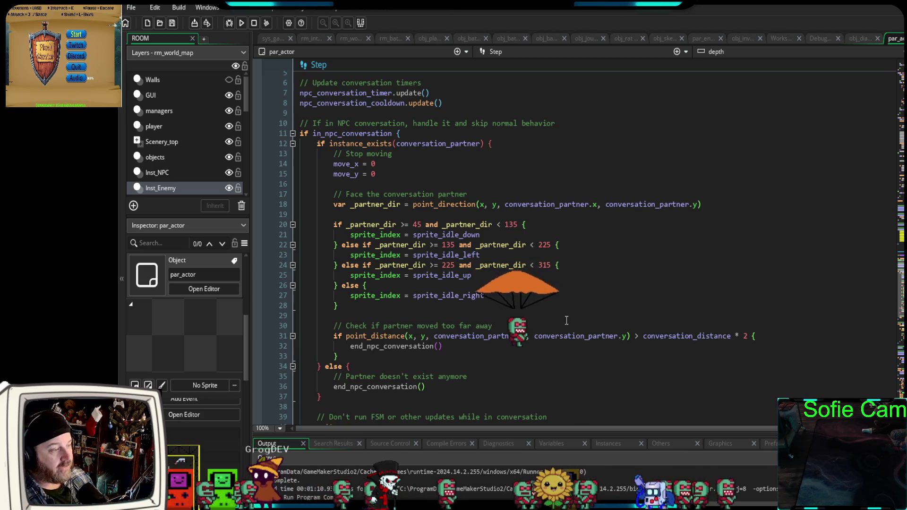
pyautogui.click(549, 308)
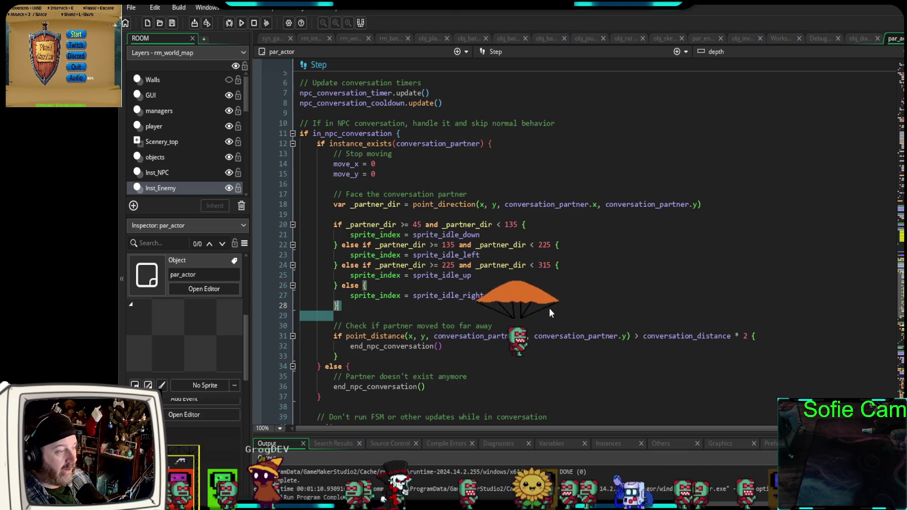
pyautogui.click(490, 315)
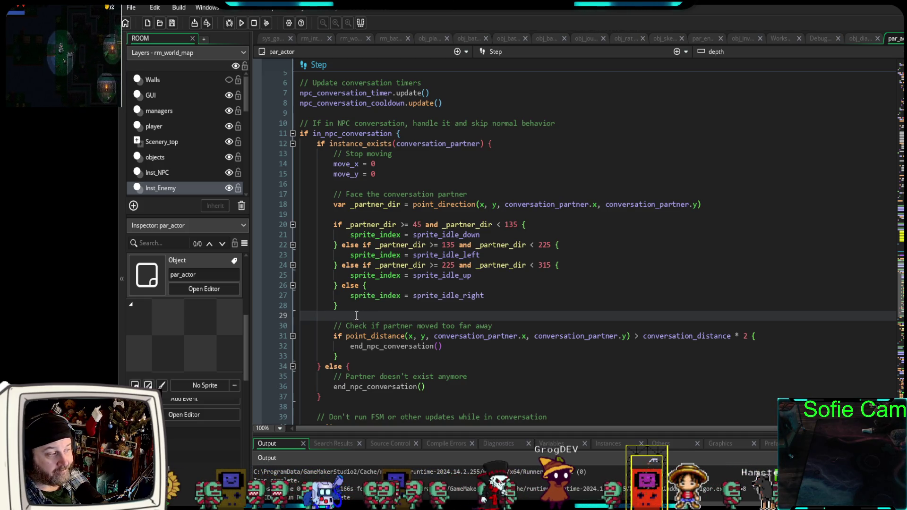
pyautogui.doubleClick(329, 315)
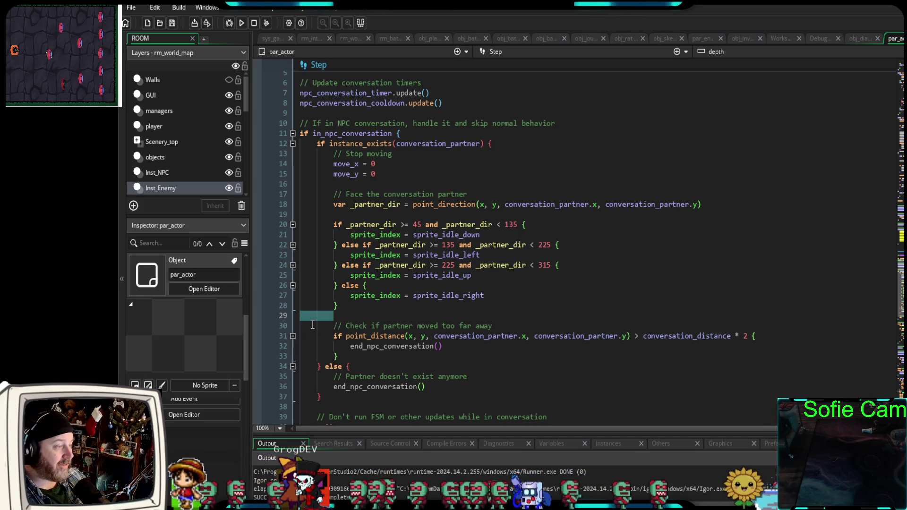
pyautogui.click(366, 316)
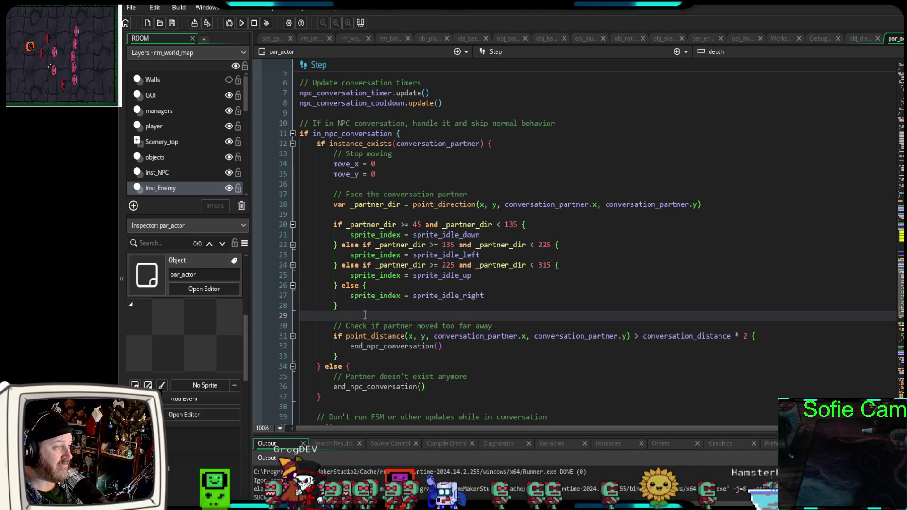
pyautogui.scroll(-2, 366, 340)
pyautogui.scroll(3, 367, 356)
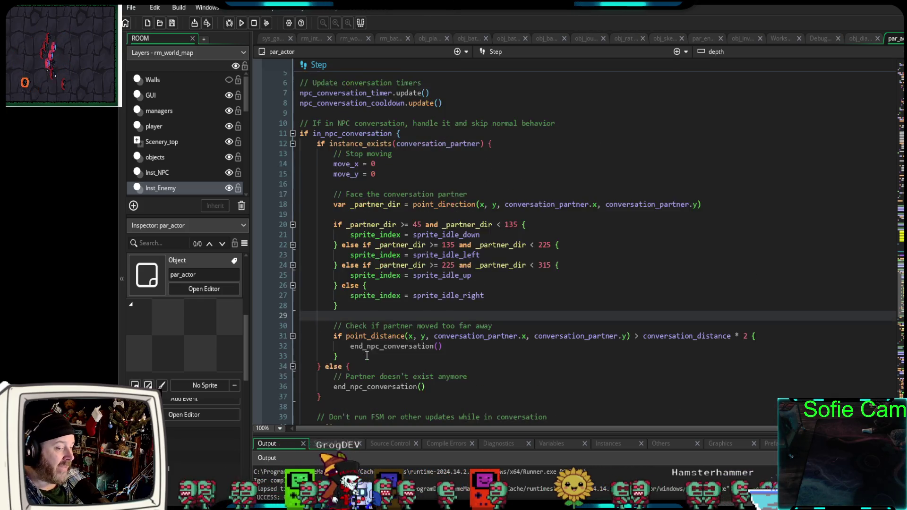
pyautogui.scroll(-3, 360, 364)
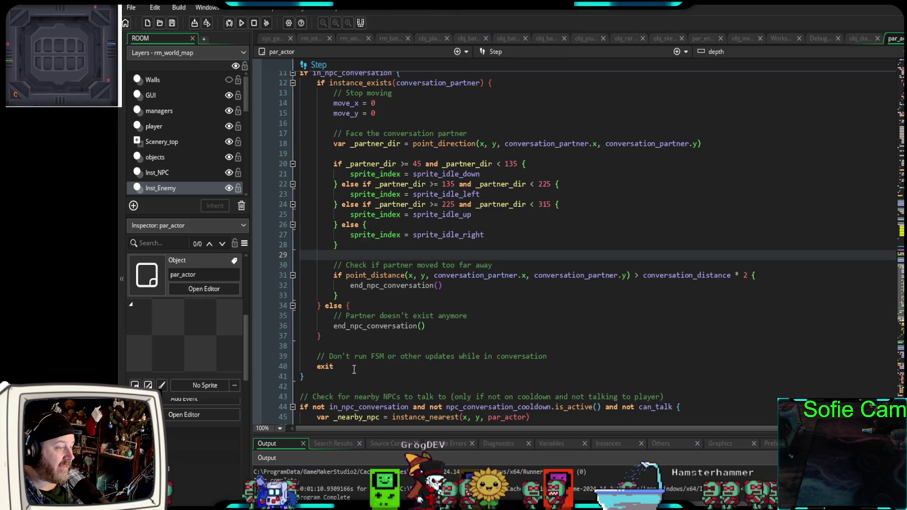
pyautogui.scroll(-4, 354, 367)
pyautogui.scroll(-2, 354, 371)
# - Scroll up in par_actor's Create event and put the caret on blank lines 25, then 24, after .on_update
pyautogui.scroll(15, 357, 378)
pyautogui.scroll(20, 356, 382)
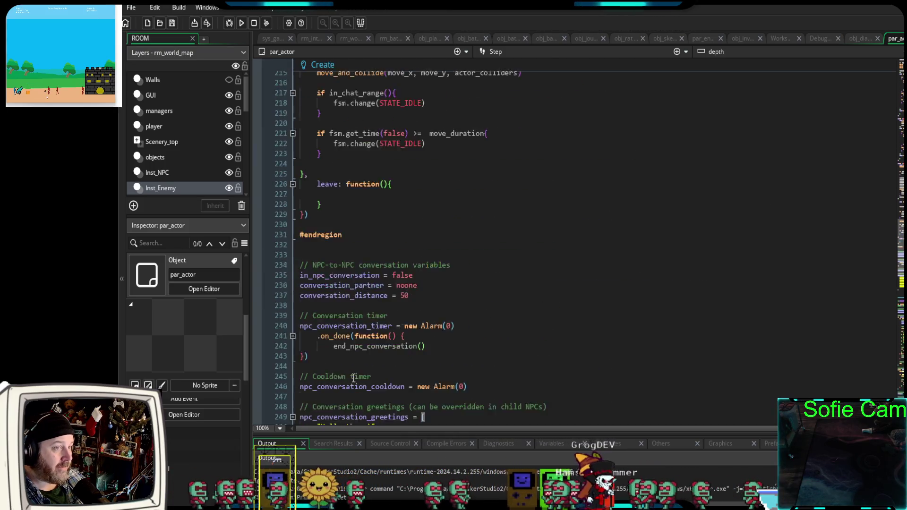
pyautogui.scroll(20, 353, 378)
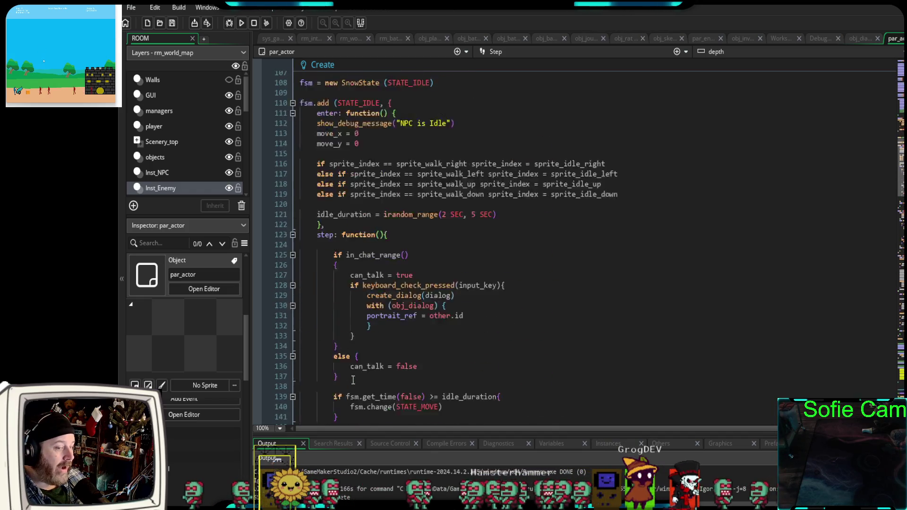
pyautogui.scroll(11, 352, 385)
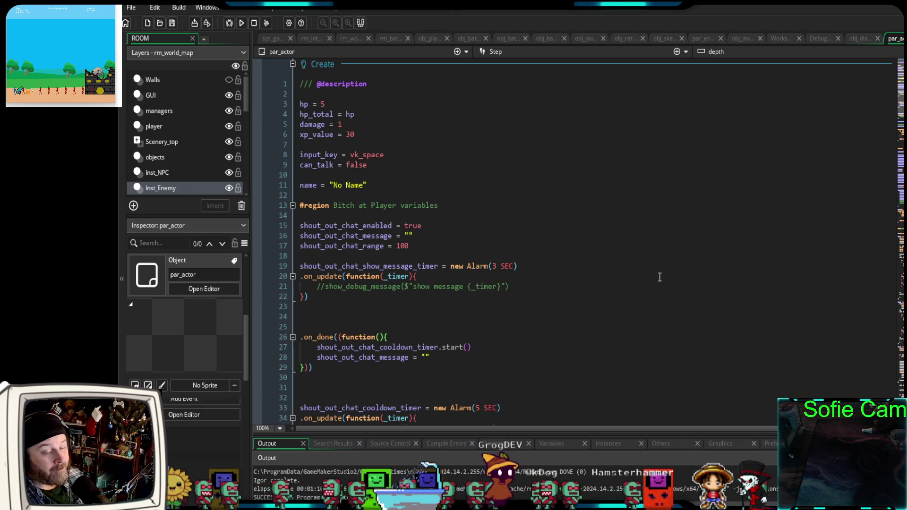
pyautogui.click(405, 327)
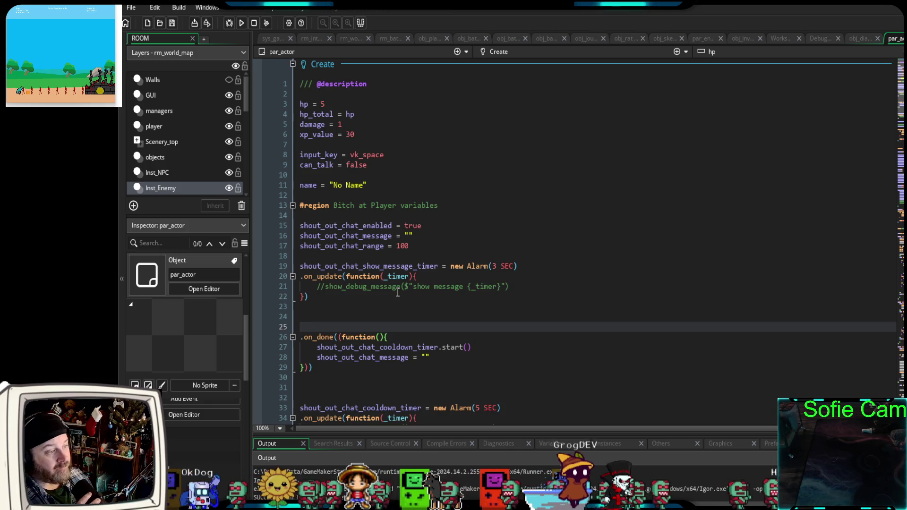
pyautogui.click(59, 45)
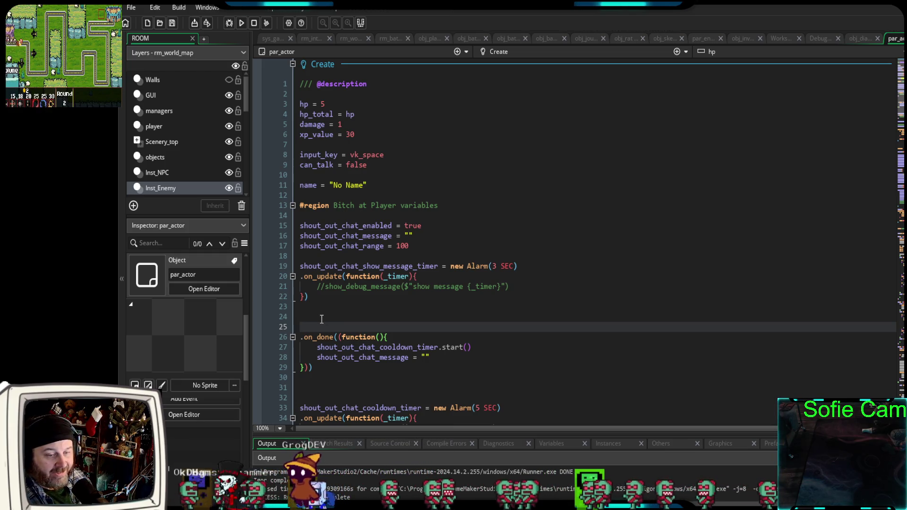
pyautogui.click(327, 320)
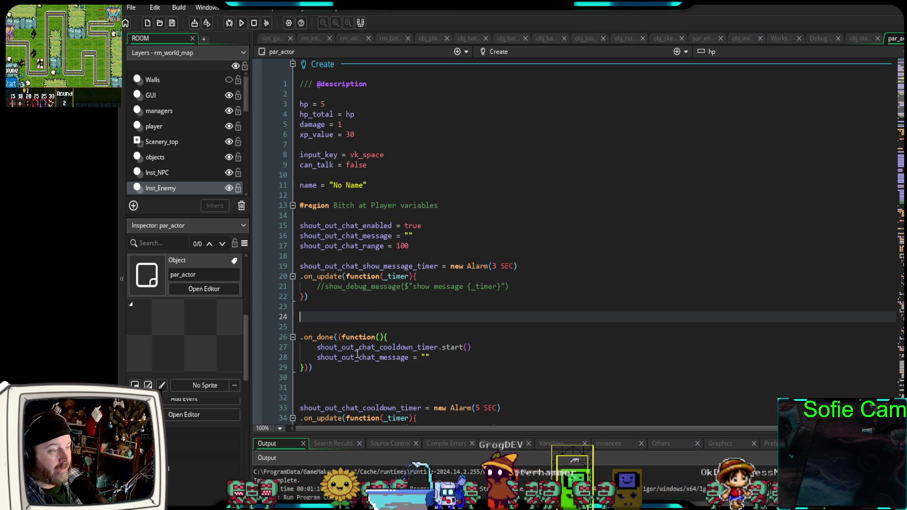
pyautogui.scroll(-2, 352, 341)
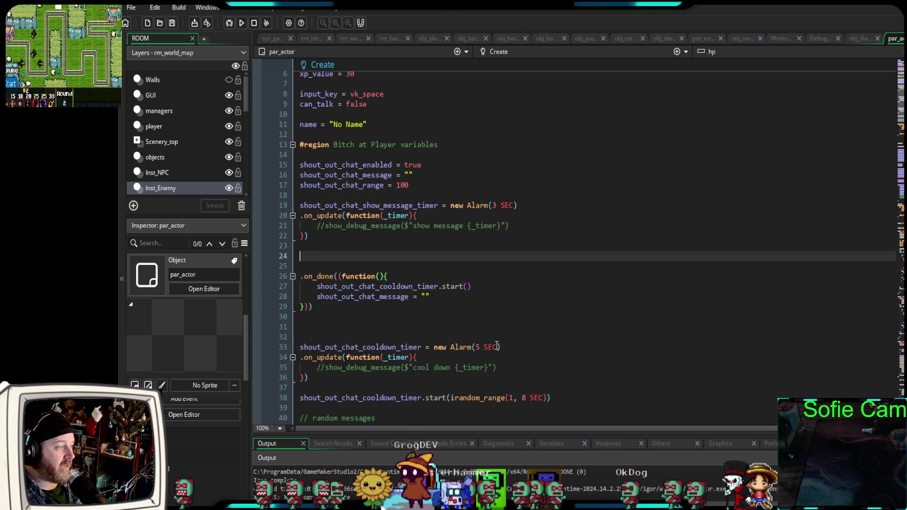
pyautogui.scroll(2, 479, 356)
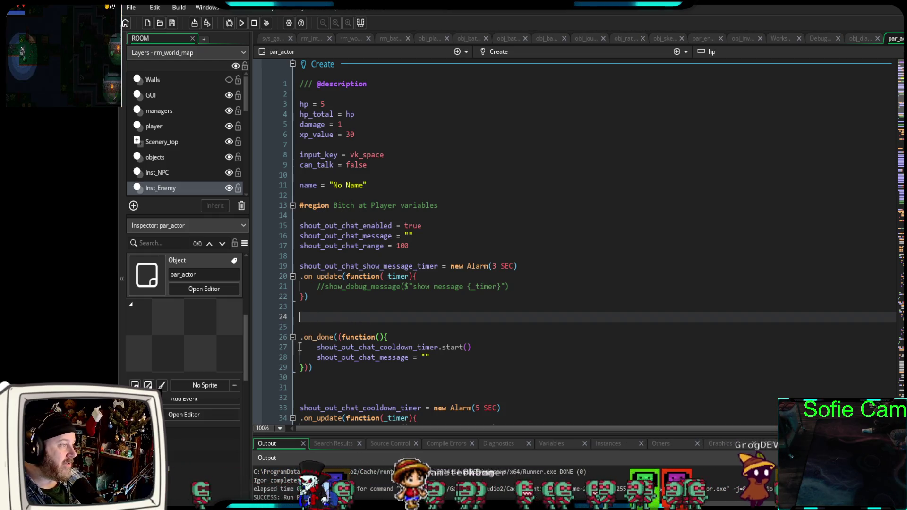
pyautogui.moveTo(248, 427); pyautogui.dragTo(248, 432)
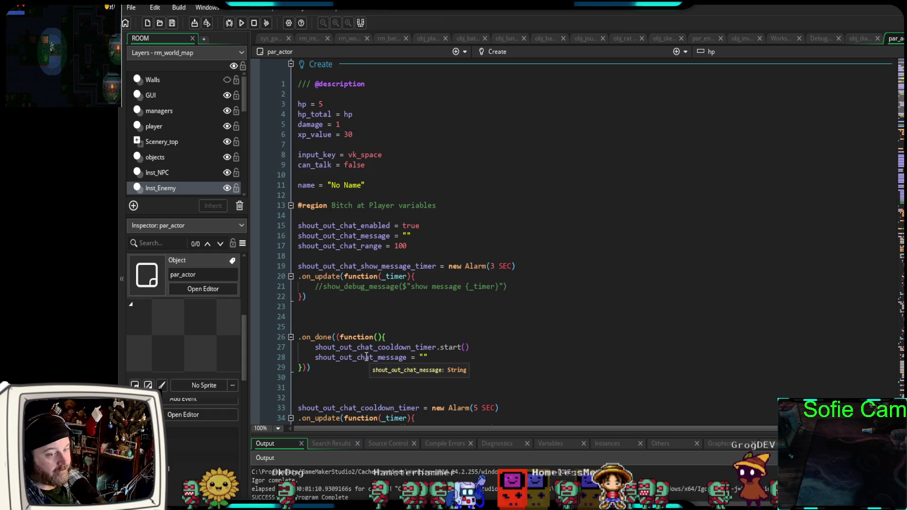
pyautogui.scroll(-12, 387, 349)
pyautogui.scroll(10, 409, 341)
pyautogui.scroll(2, 409, 341)
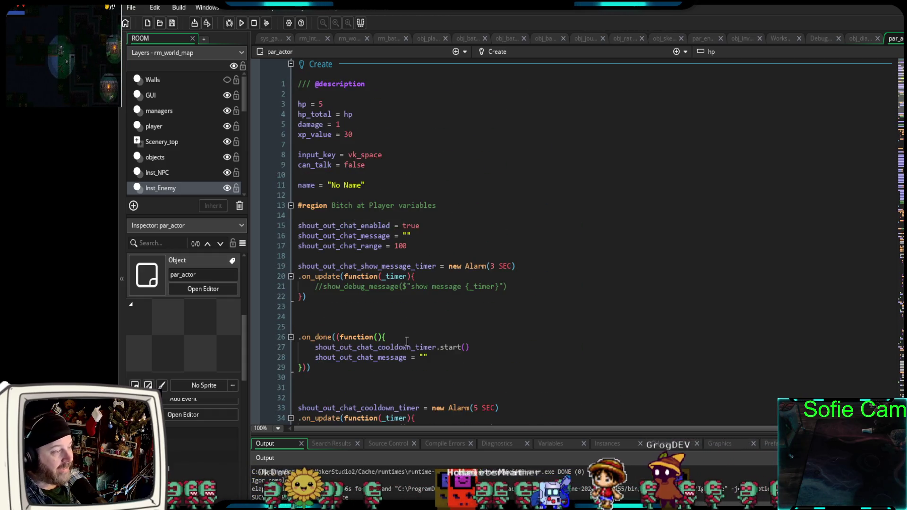
pyautogui.click(310, 389)
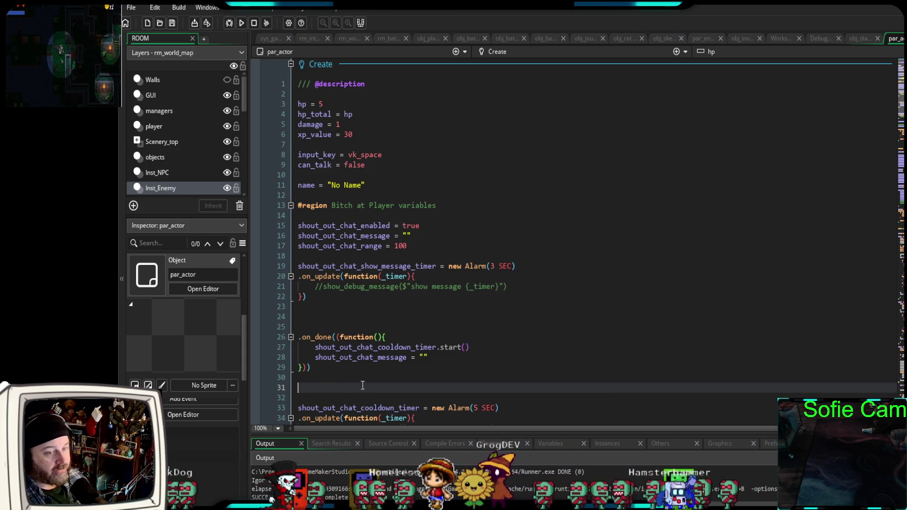
pyautogui.scroll(-2, 362, 385)
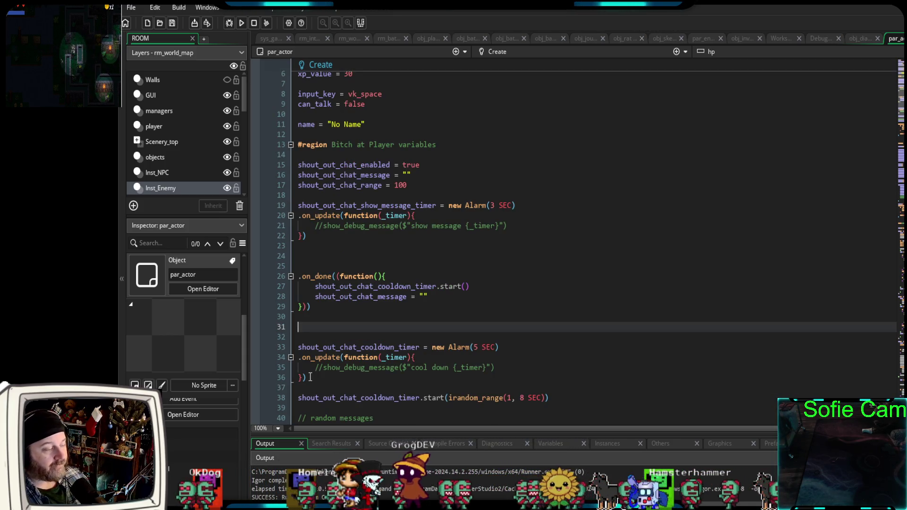
pyautogui.scroll(-4, 399, 338)
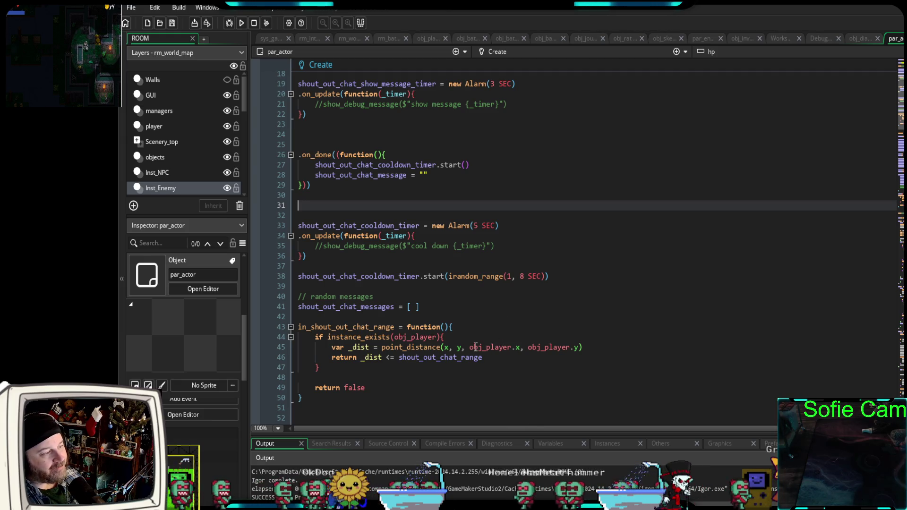
pyautogui.click(343, 407)
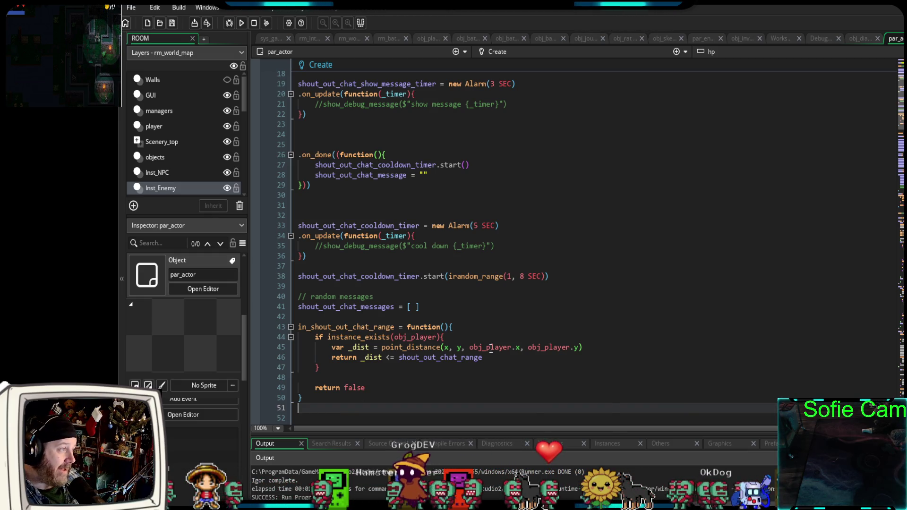
pyautogui.moveTo(460, 355)
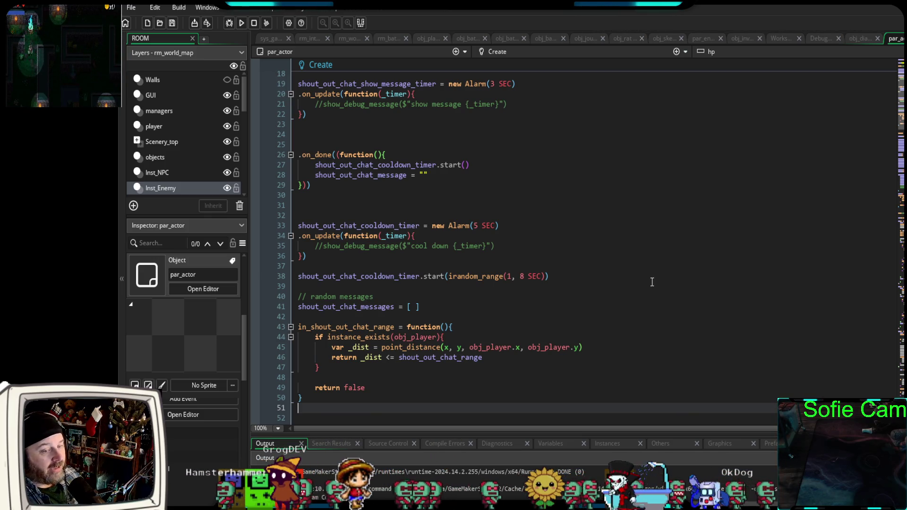
pyautogui.scroll(4, 652, 282)
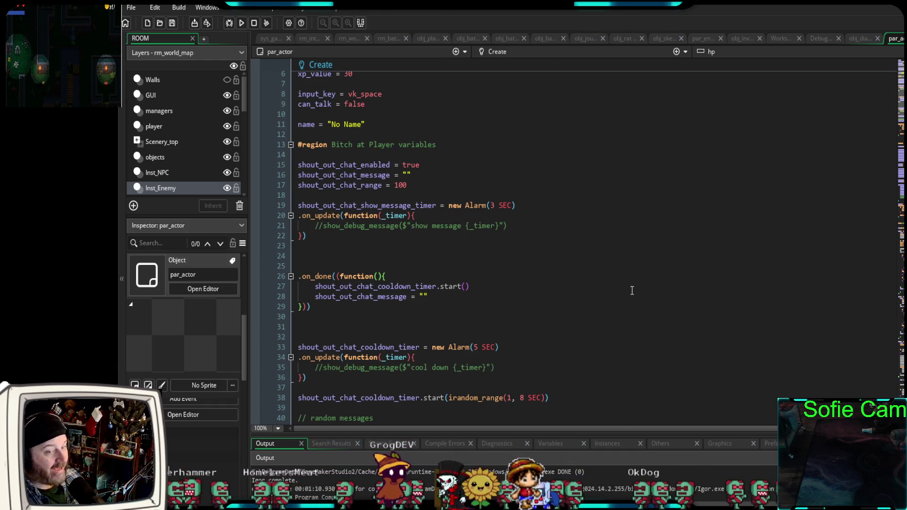
pyautogui.click(426, 263)
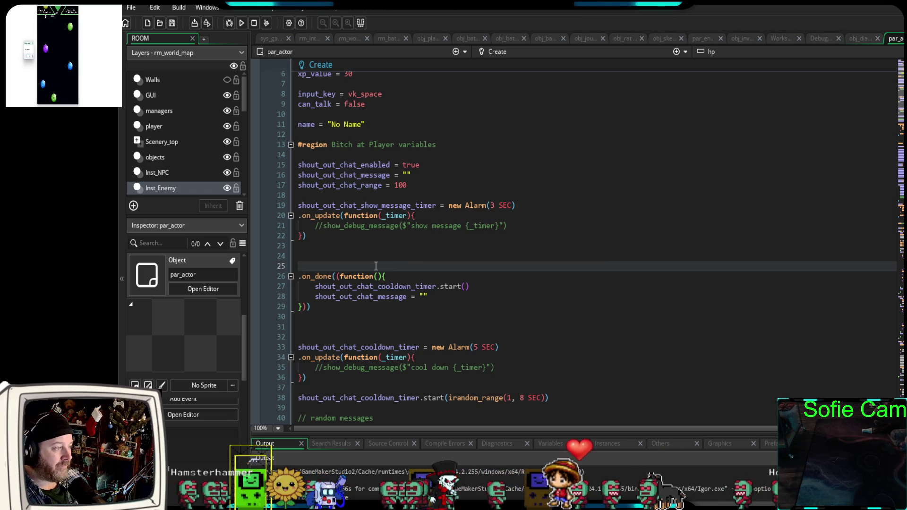
pyautogui.click(388, 258)
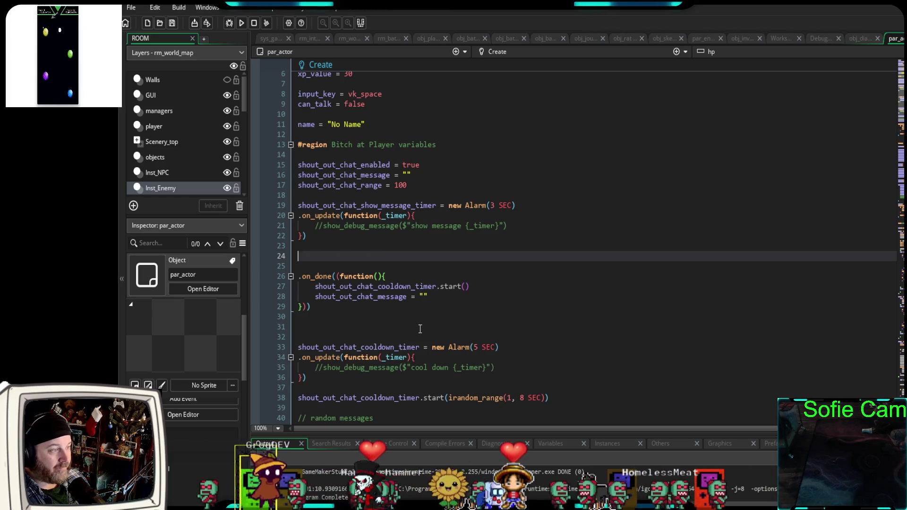
pyautogui.scroll(2, 420, 329)
pyautogui.scroll(-2, 419, 330)
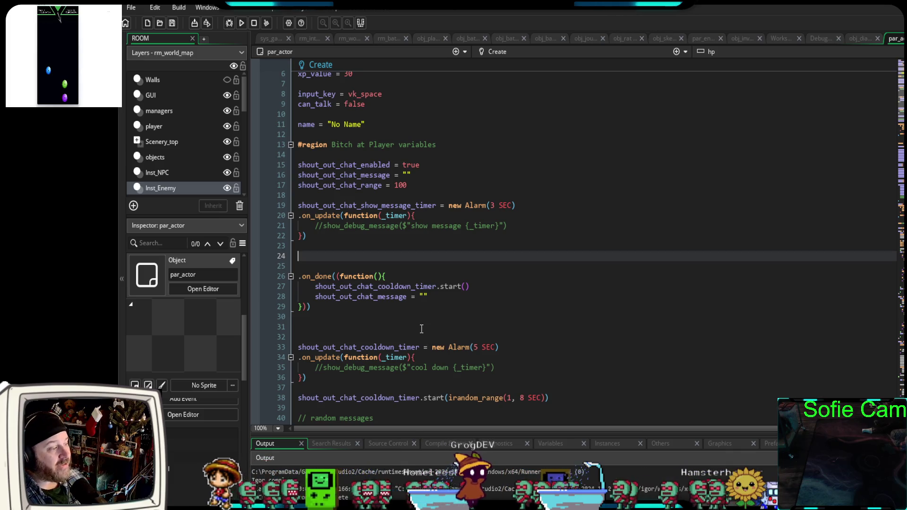
pyautogui.click(417, 330)
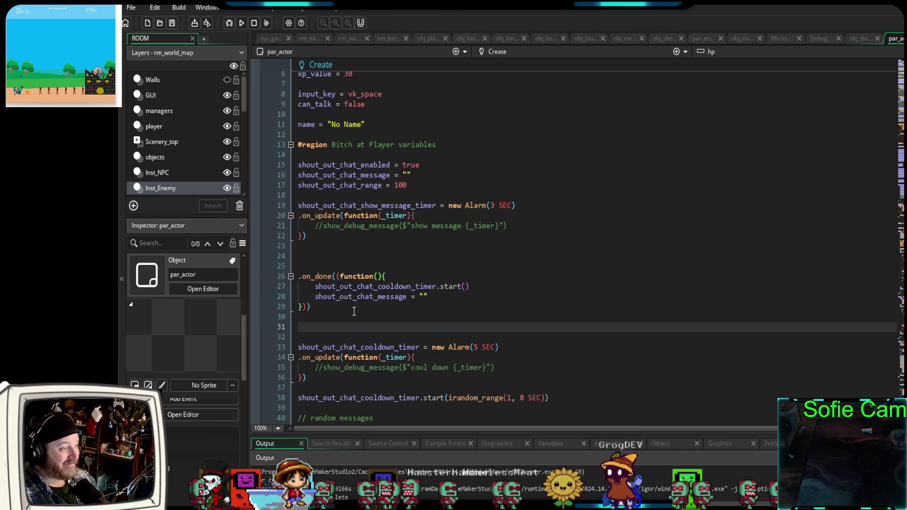
pyautogui.click(316, 256)
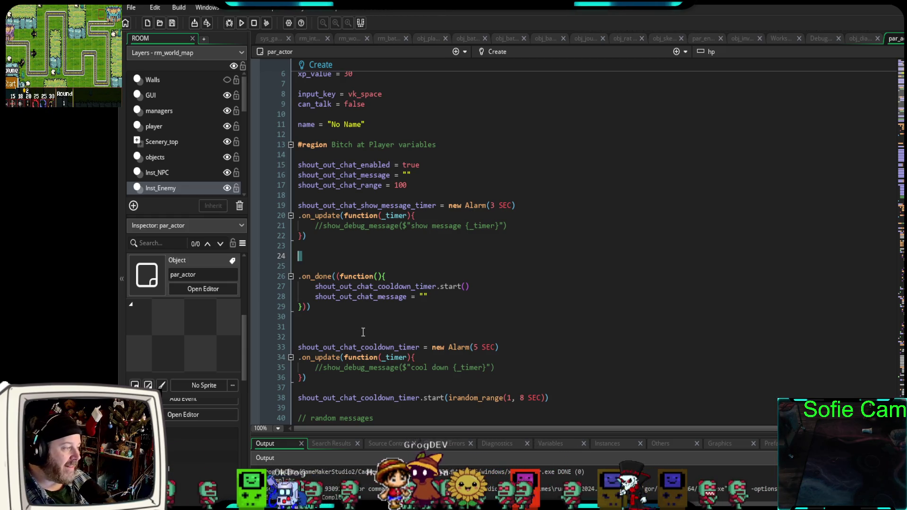
pyautogui.click(326, 328)
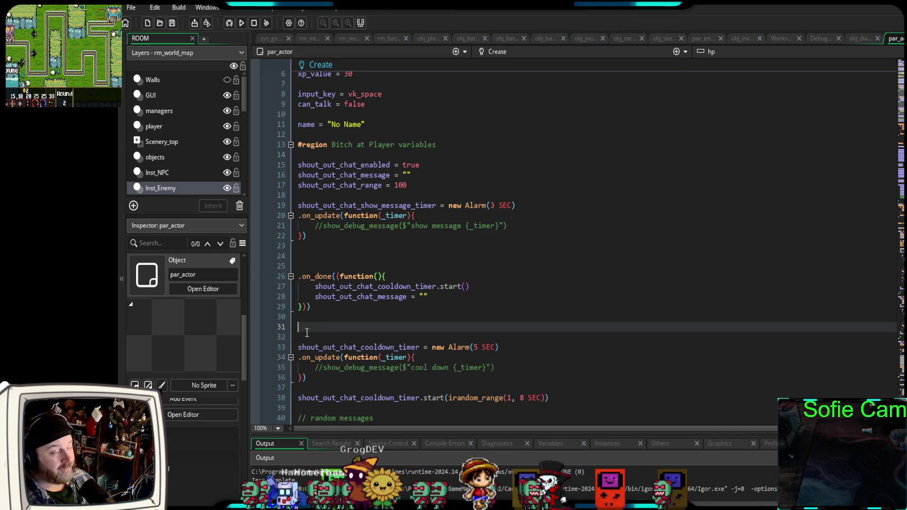
pyautogui.scroll(-2, 283, 326)
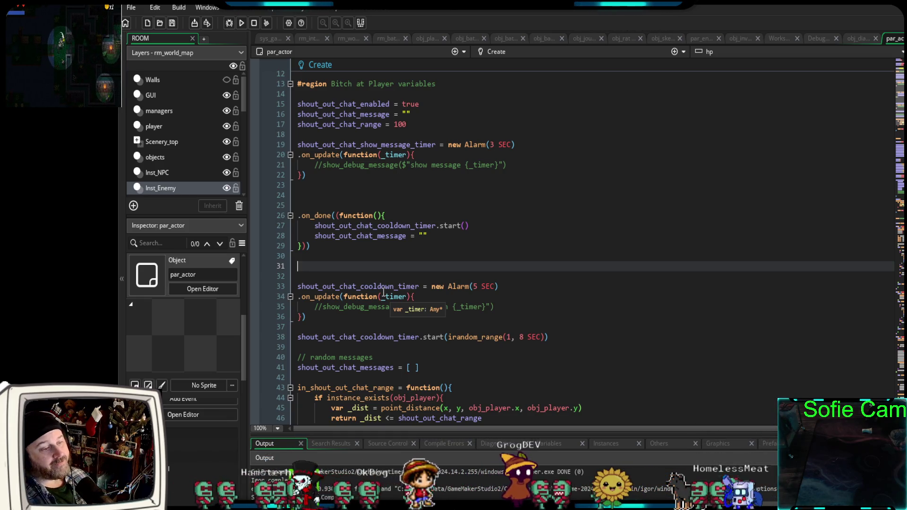
pyautogui.scroll(-2, 533, 257)
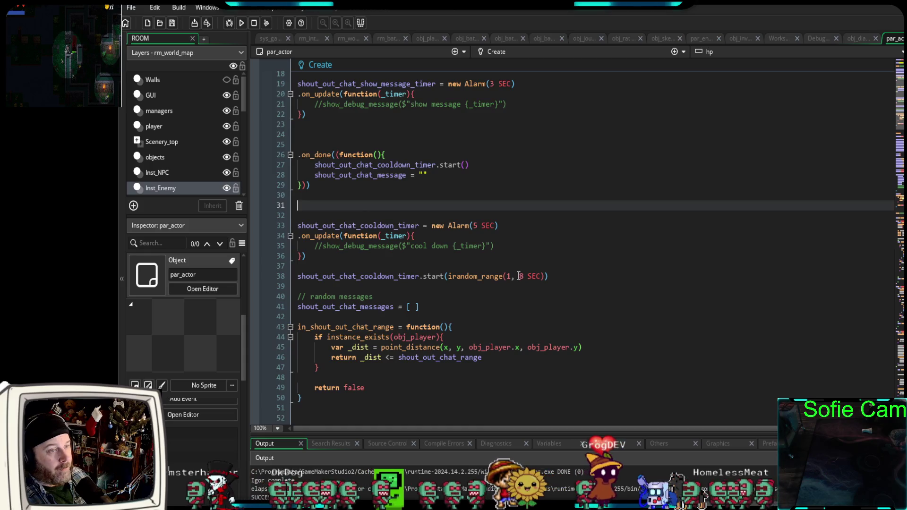
pyautogui.scroll(6, 520, 269)
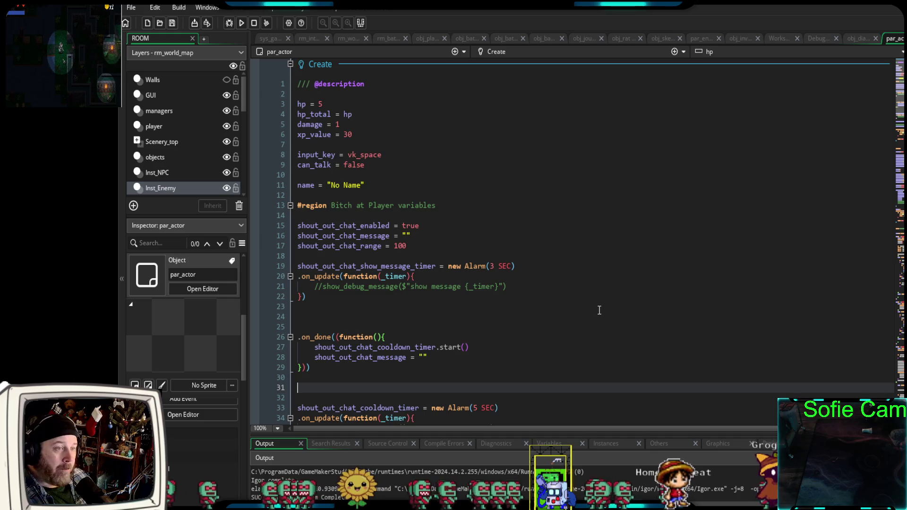
pyautogui.scroll(-15, 594, 314)
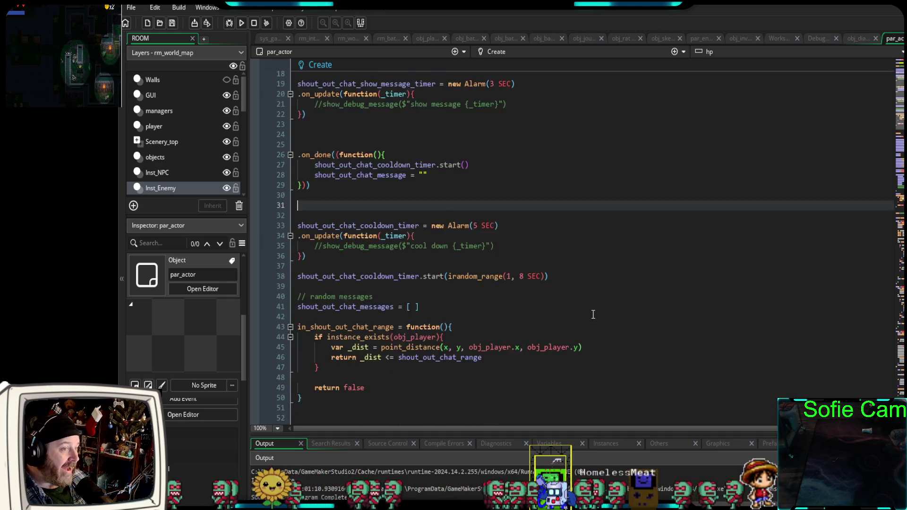
pyautogui.scroll(18, 590, 320)
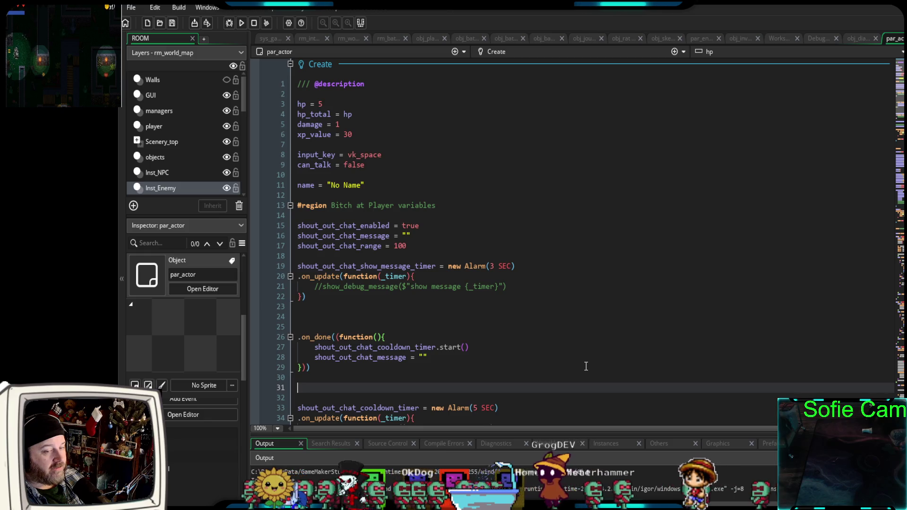
pyautogui.scroll(-8, 587, 367)
# - Scroll par_actor's Create event to around line 54, showing the tilemap layers and actor_colliders list
pyautogui.scroll(8, 587, 367)
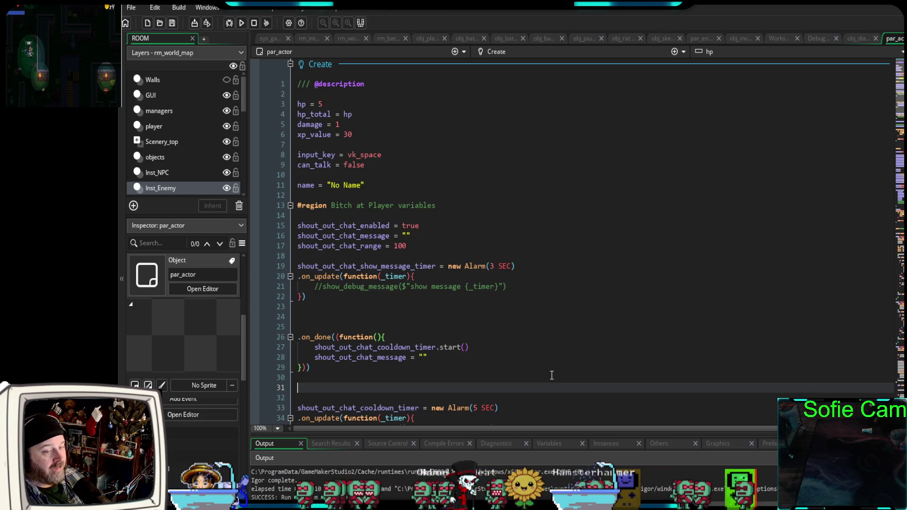
pyautogui.scroll(-5, 548, 376)
pyautogui.scroll(5, 539, 387)
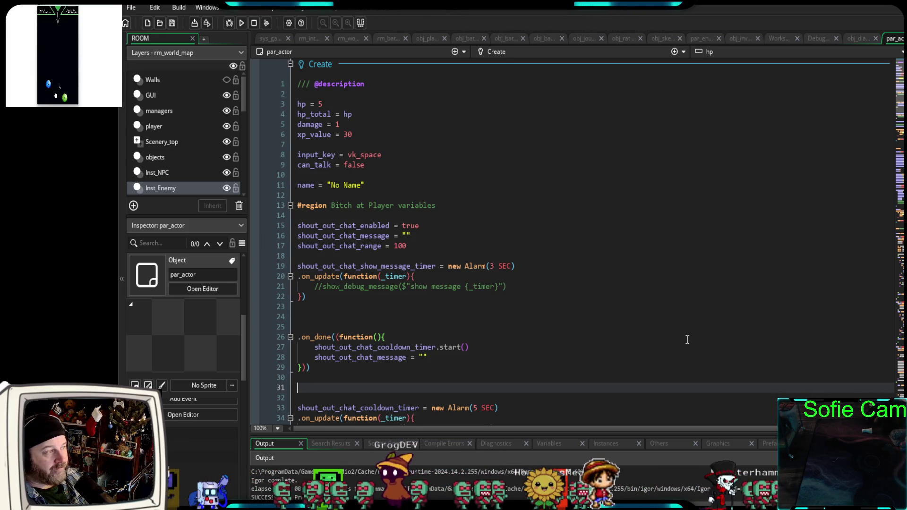
pyautogui.scroll(-5, 685, 339)
pyautogui.scroll(5, 681, 340)
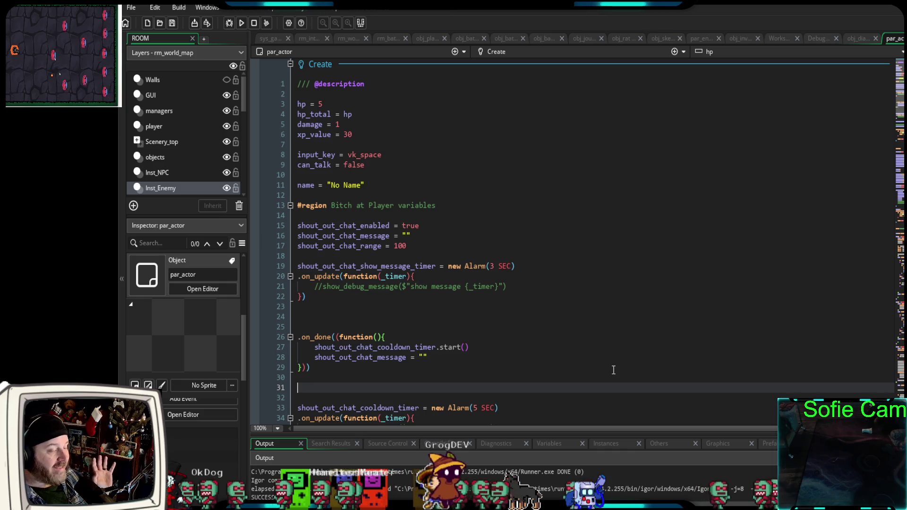
pyautogui.scroll(-3, 620, 367)
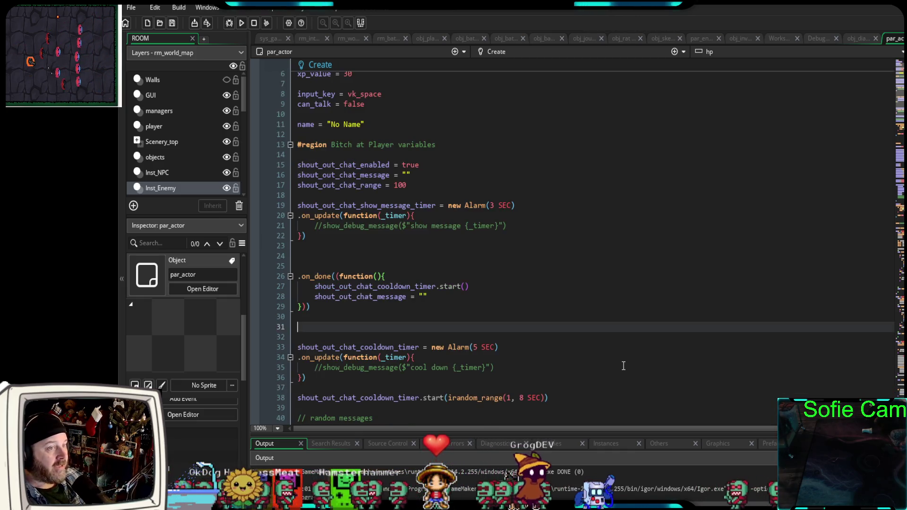
pyautogui.scroll(3, 622, 359)
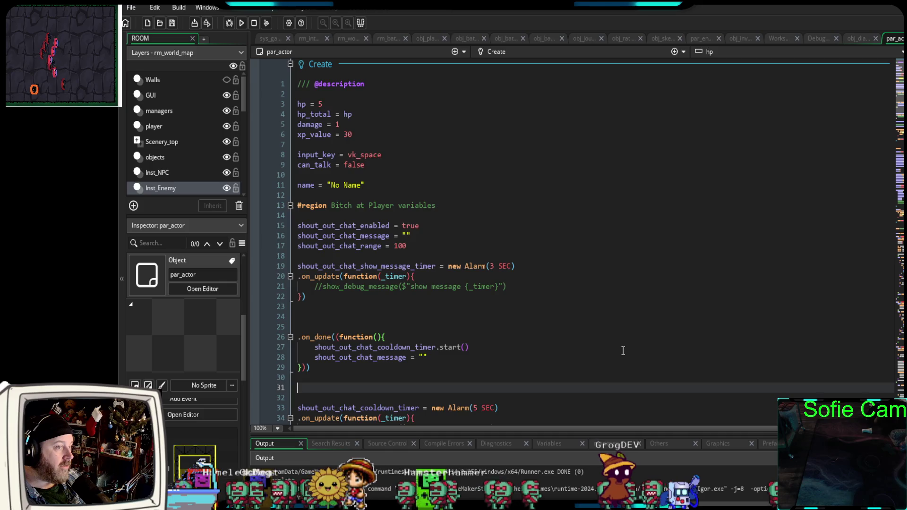
pyautogui.scroll(-14, 621, 357)
pyautogui.scroll(-2, 614, 368)
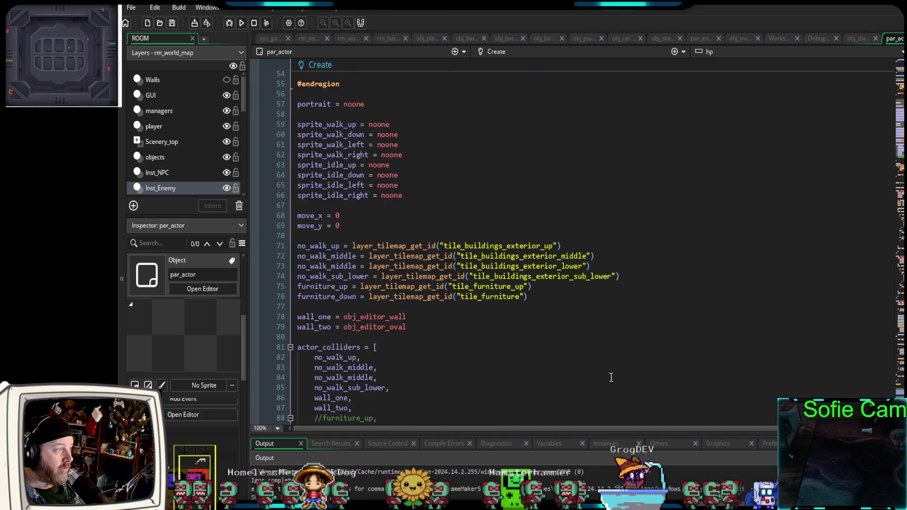
pyautogui.scroll(-2, 732, 344)
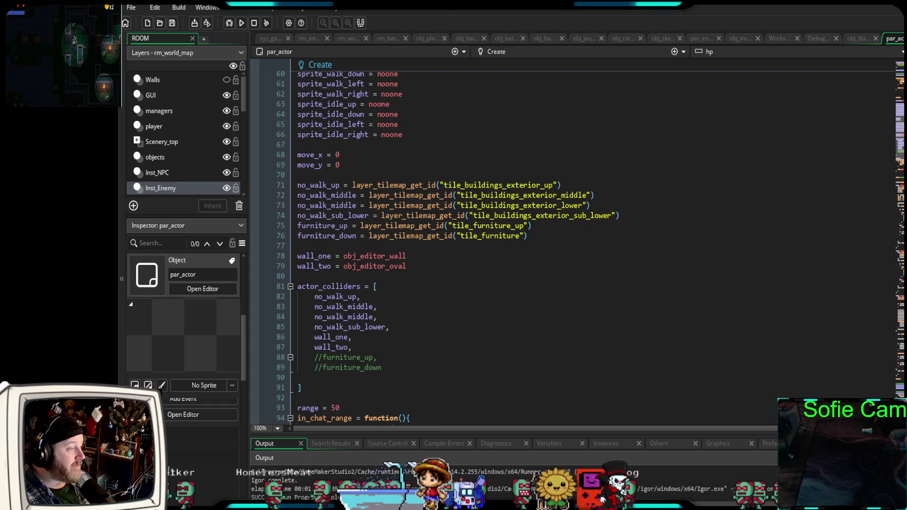
pyautogui.click(364, 276)
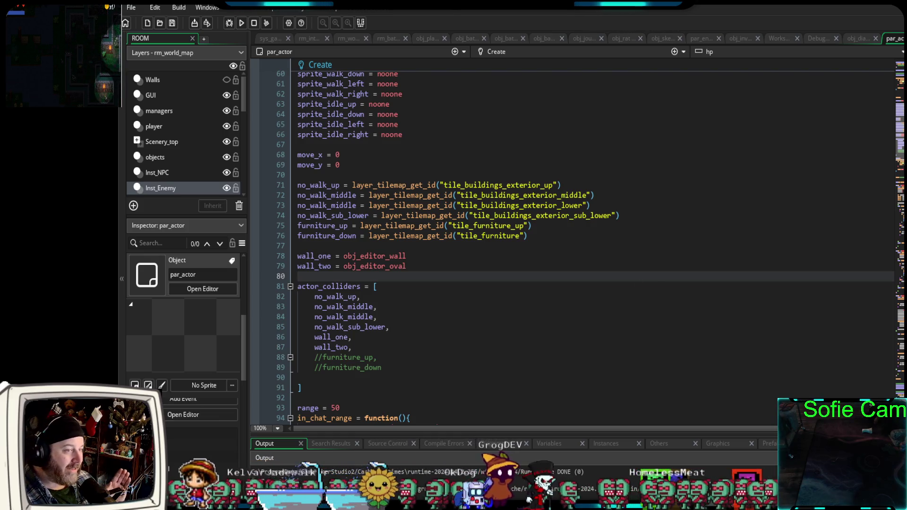
pyautogui.scroll(15, 446, 311)
pyautogui.scroll(5, 447, 311)
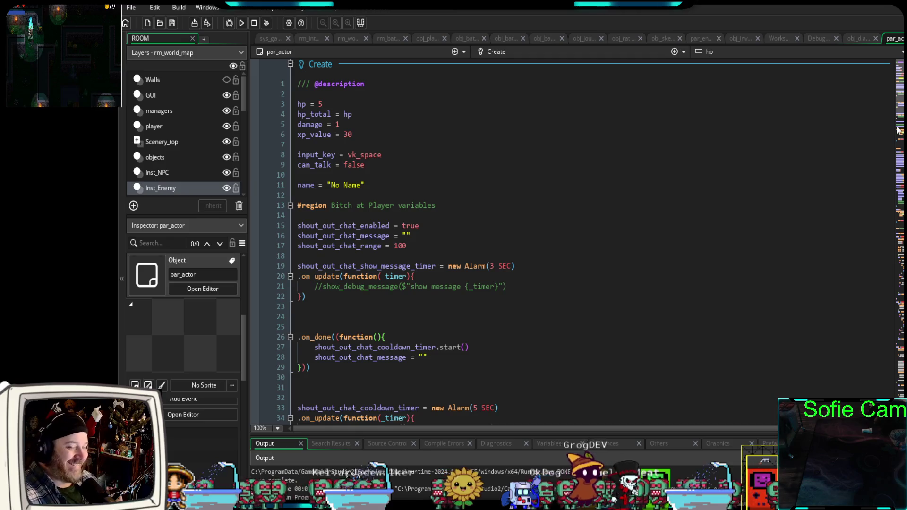
pyautogui.moveTo(898, 129)
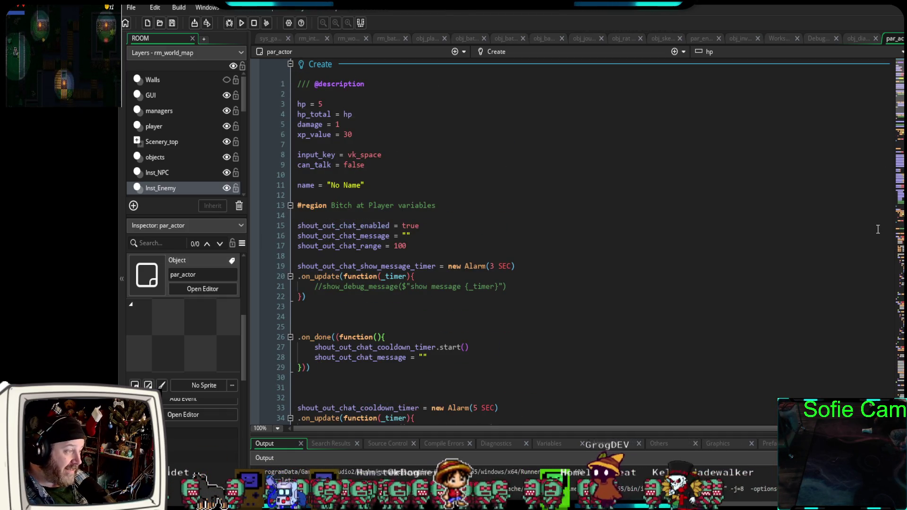
pyautogui.scroll(-8, 874, 230)
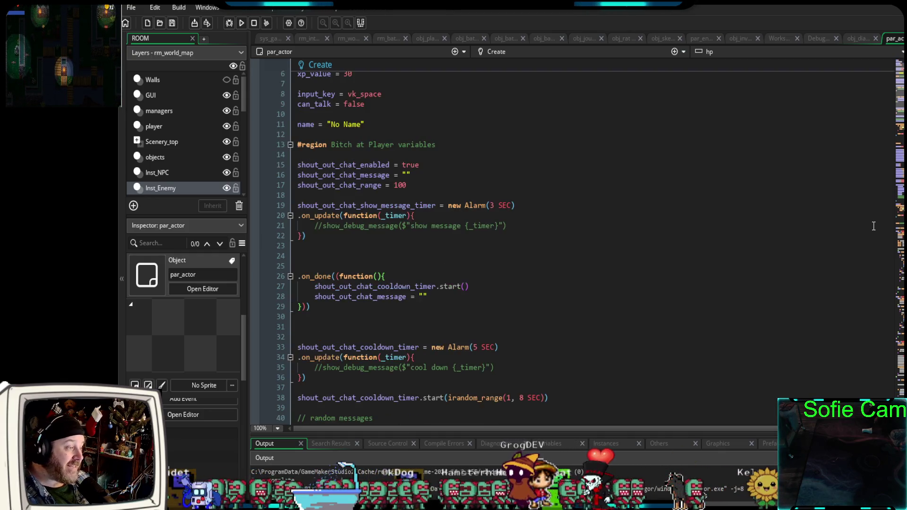
pyautogui.scroll(4, 869, 230)
pyautogui.scroll(4, 869, 230)
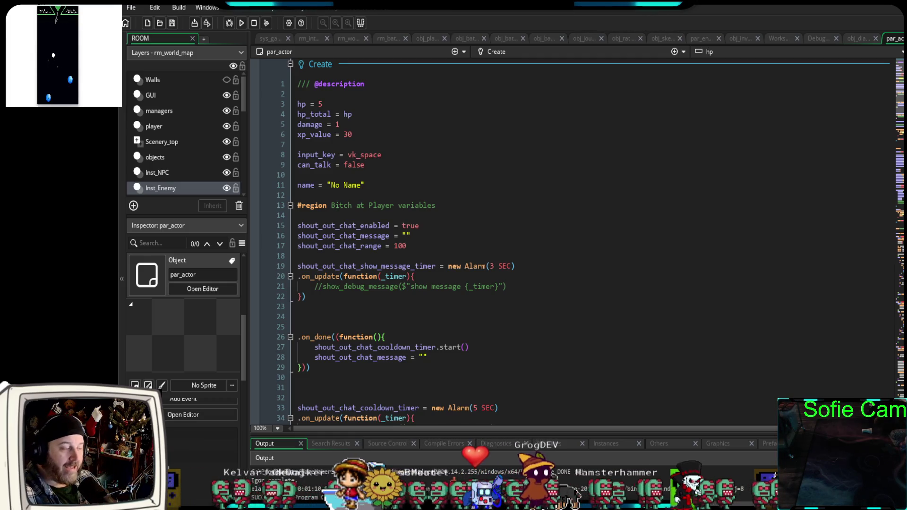
pyautogui.scroll(-6, 671, 279)
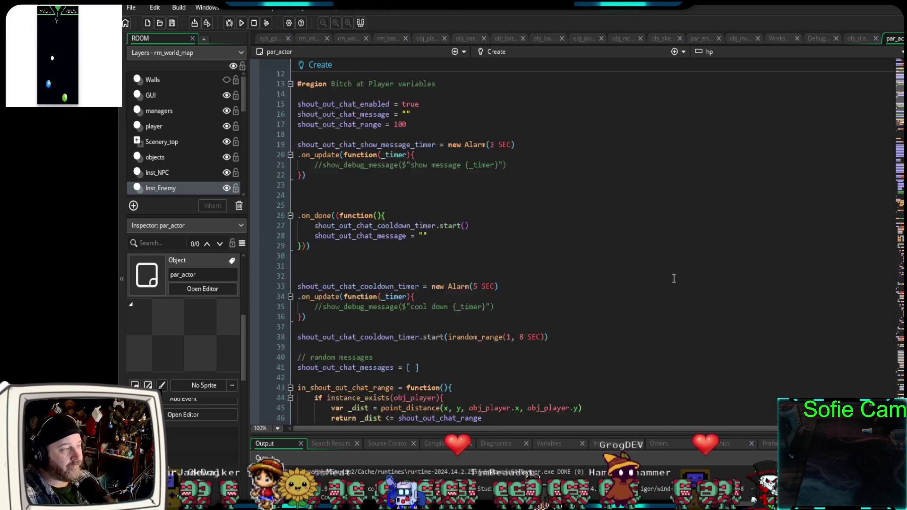
pyautogui.scroll(6, 671, 279)
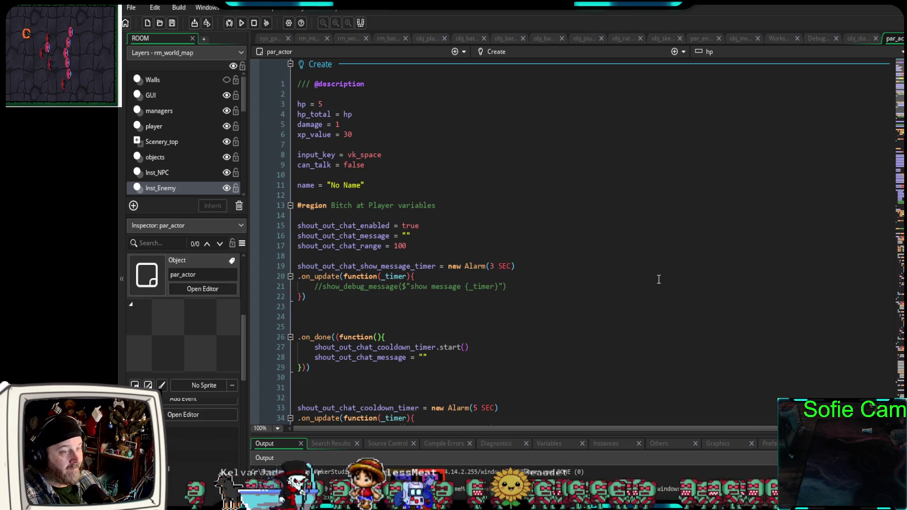
pyautogui.scroll(-2, 659, 279)
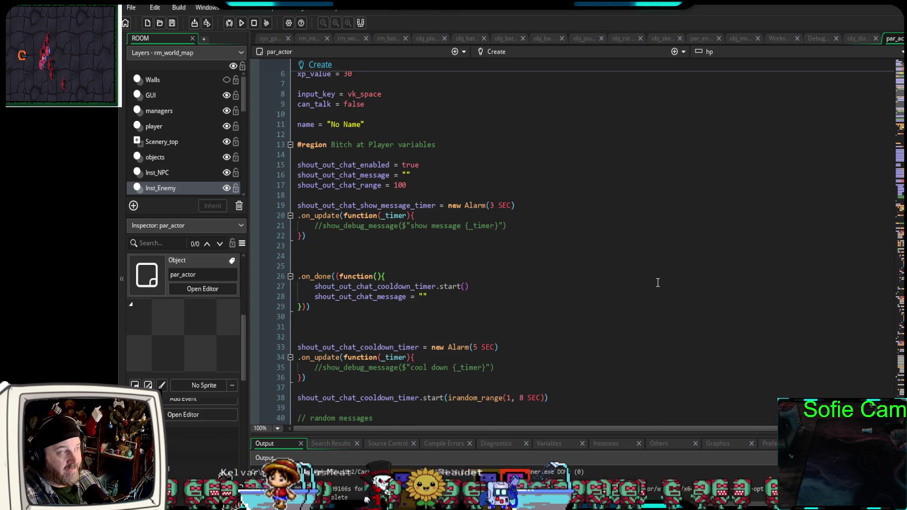
pyautogui.scroll(2, 656, 284)
pyautogui.scroll(-8, 657, 326)
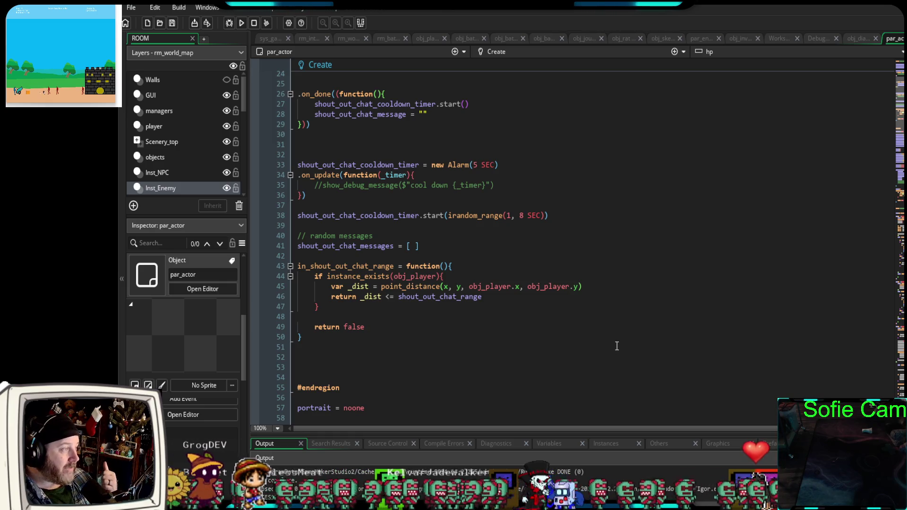
pyautogui.scroll(8, 616, 348)
pyautogui.scroll(-10, 614, 350)
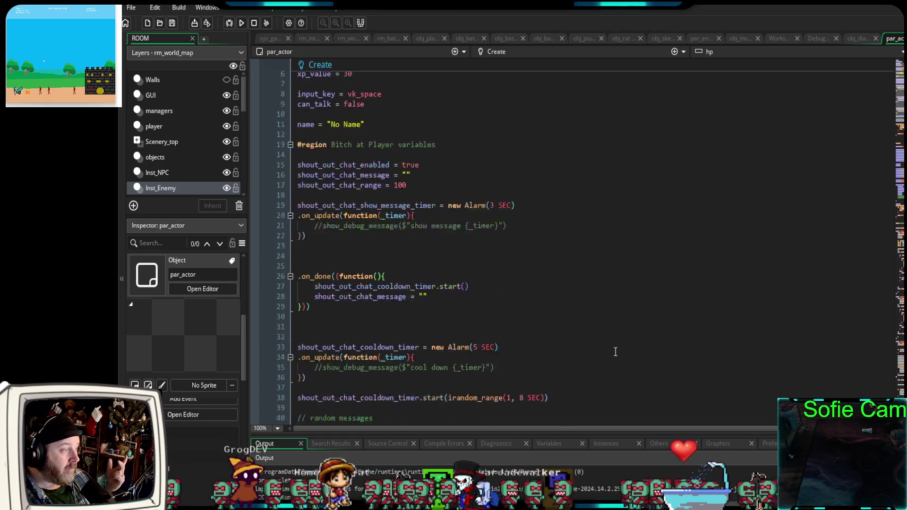
pyautogui.scroll(-10, 614, 353)
pyautogui.scroll(-14, 612, 353)
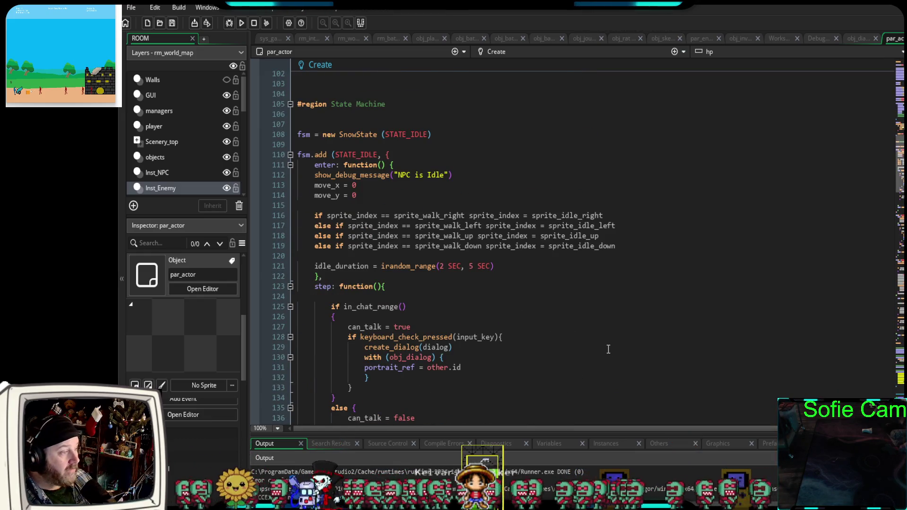
pyautogui.scroll(-2, 609, 349)
pyautogui.scroll(-20, 613, 355)
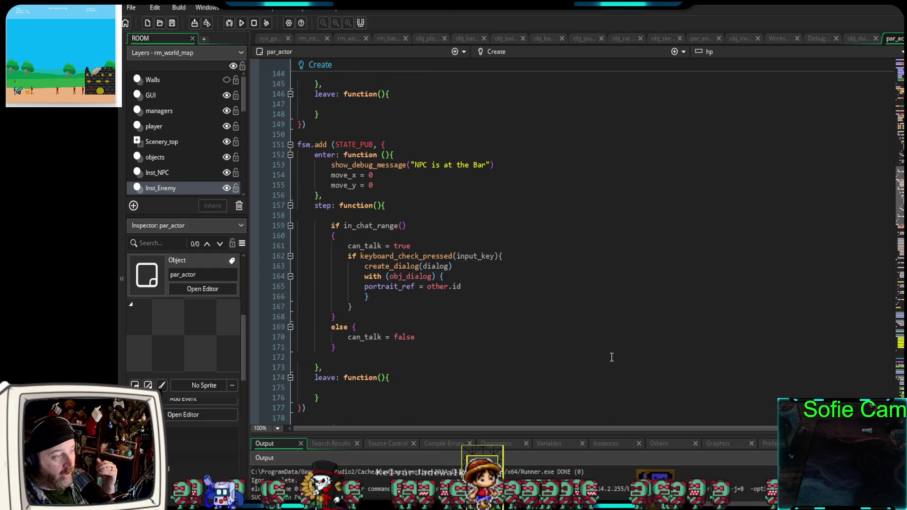
pyautogui.scroll(-18, 608, 358)
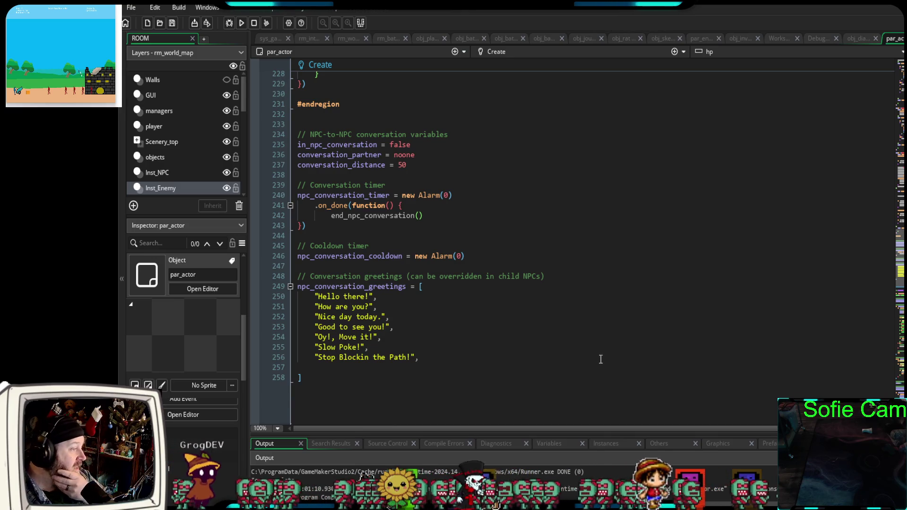
pyautogui.scroll(-18, 586, 377)
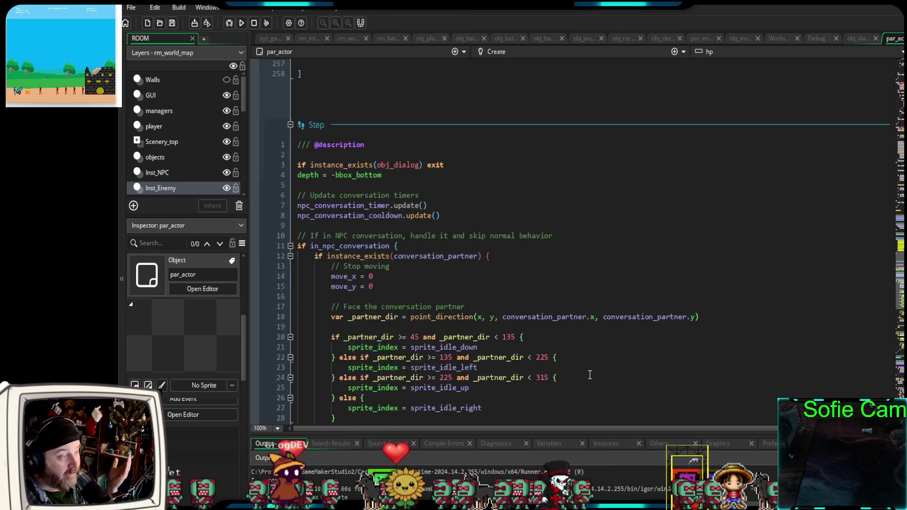
pyautogui.scroll(-8, 578, 380)
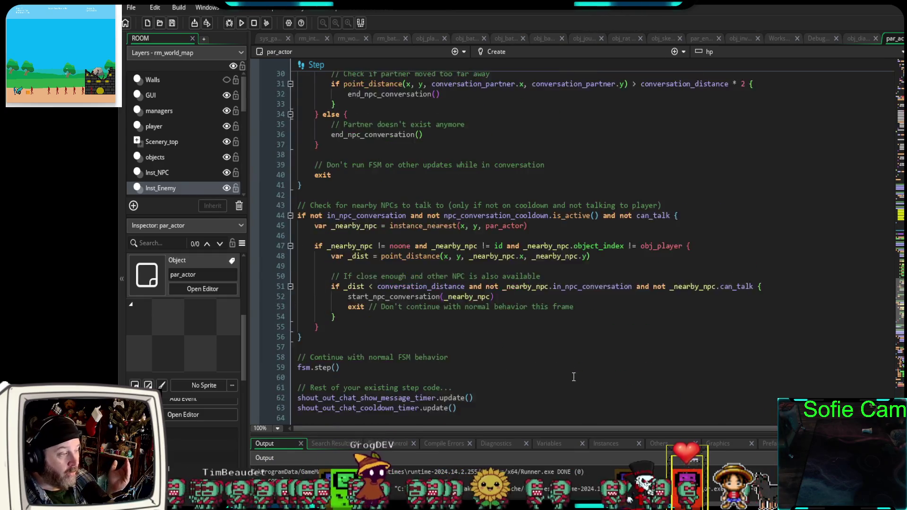
pyautogui.scroll(-6, 546, 381)
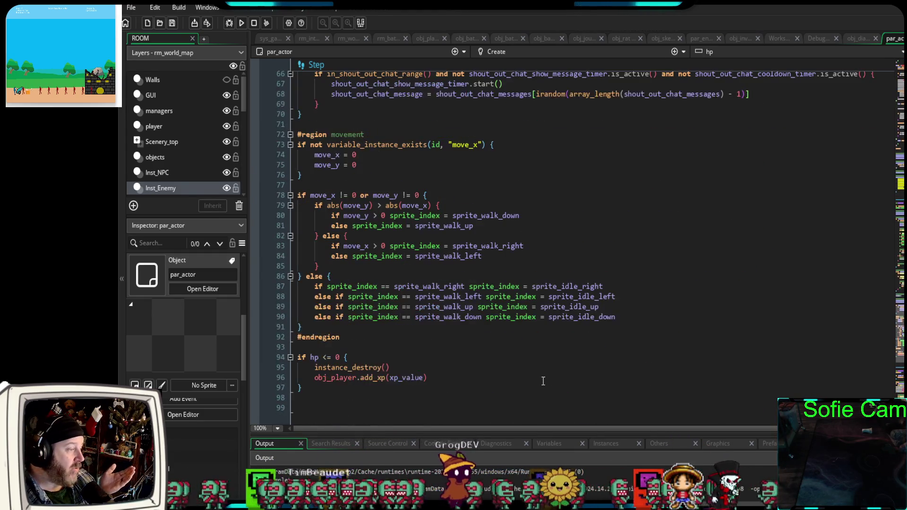
pyautogui.scroll(-11, 544, 380)
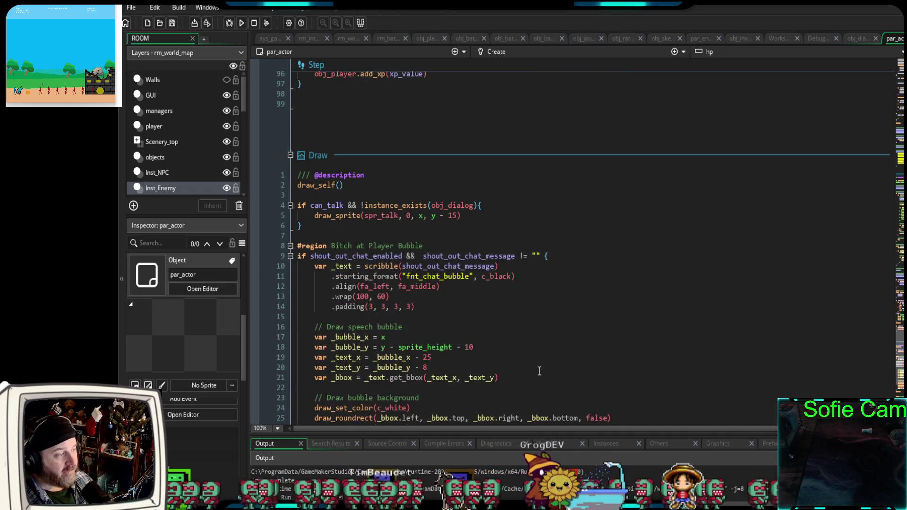
pyautogui.scroll(-16, 541, 364)
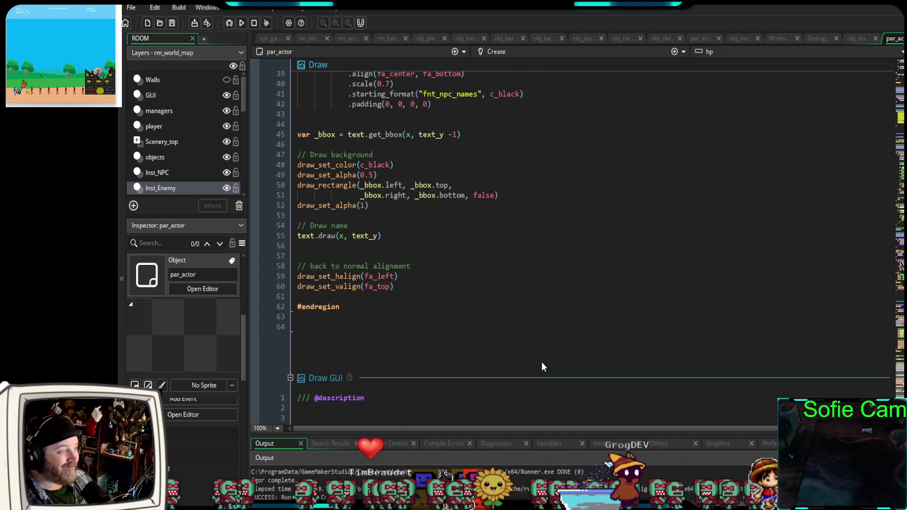
pyautogui.scroll(20, 558, 361)
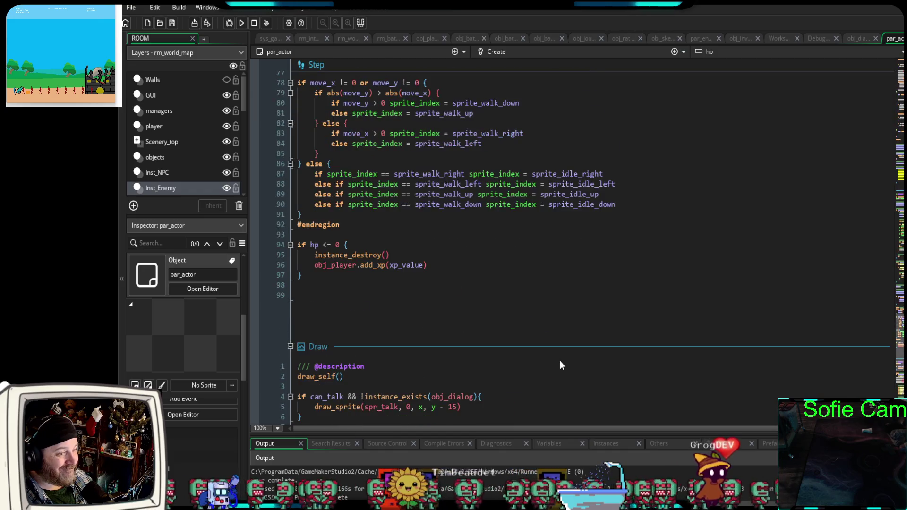
pyautogui.scroll(20, 567, 354)
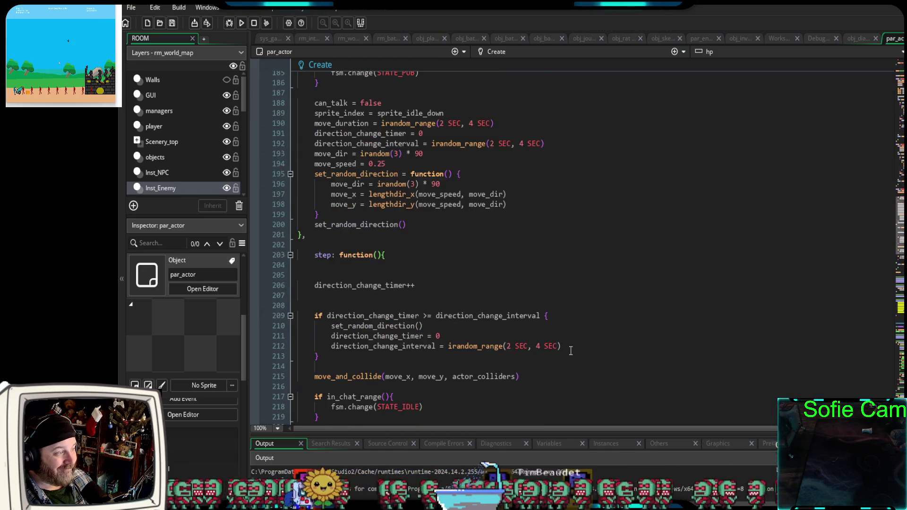
pyautogui.scroll(20, 569, 354)
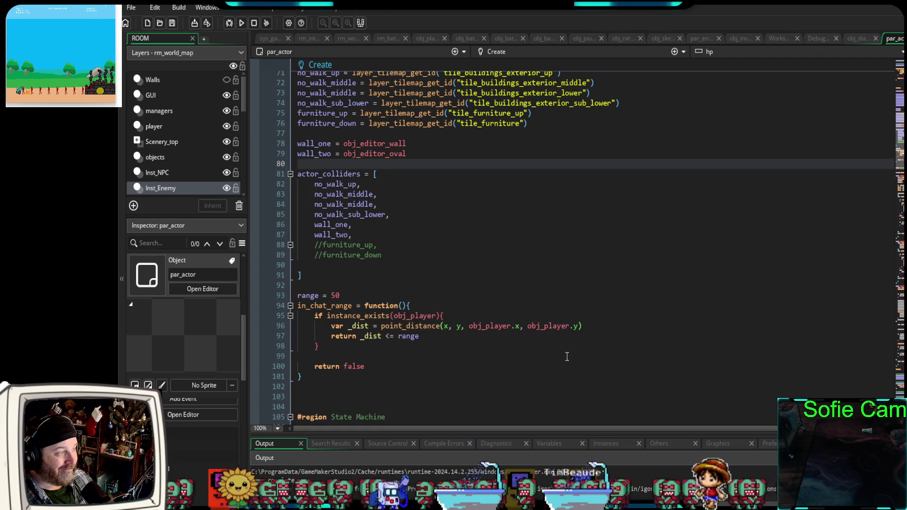
pyautogui.scroll(20, 567, 357)
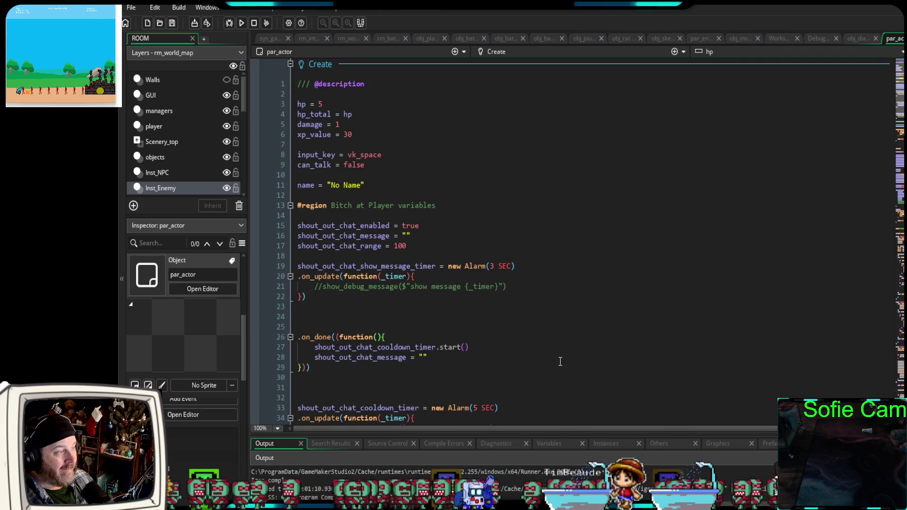
pyautogui.scroll(-10, 561, 361)
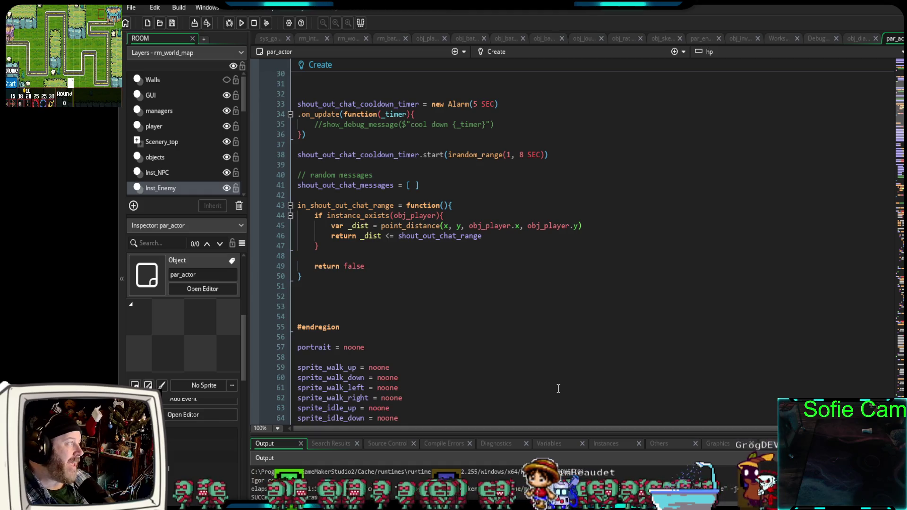
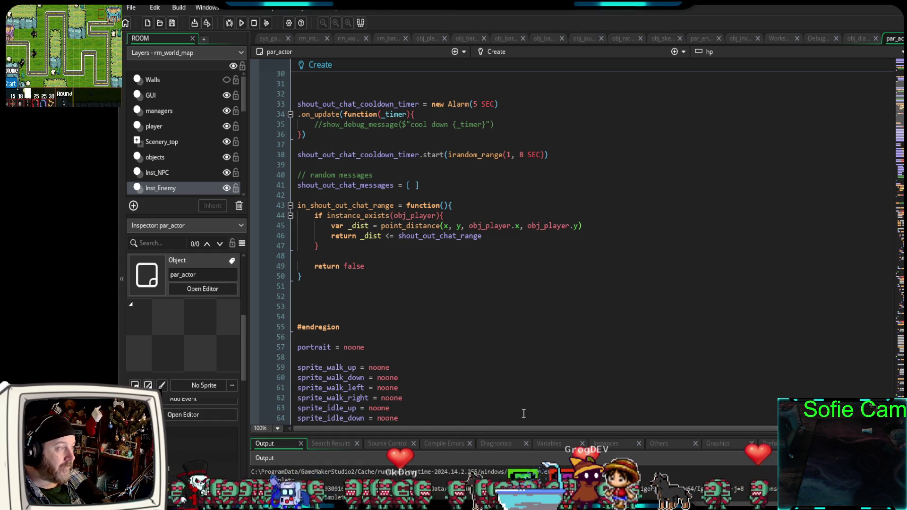
# - Scroll through the current code, then look over obj_skeleton's event code
pyautogui.scroll(10, 514, 413)
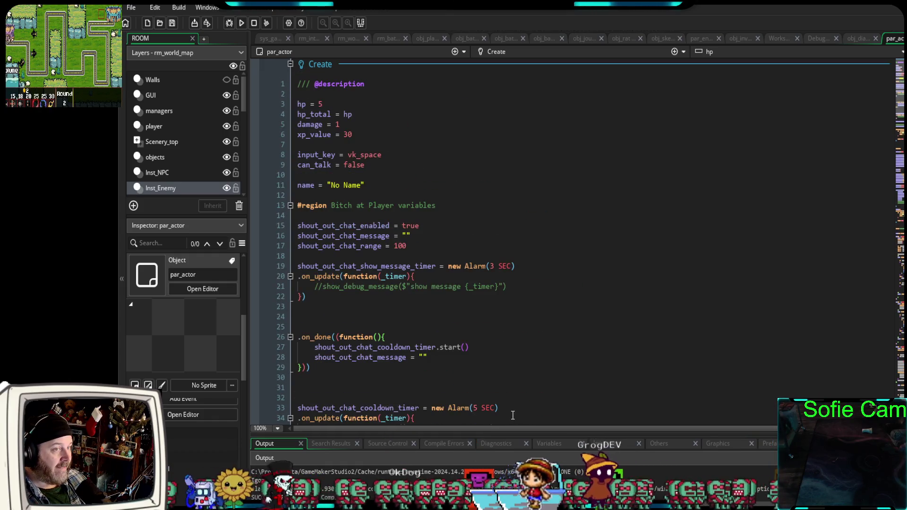
pyautogui.scroll(-14, 510, 417)
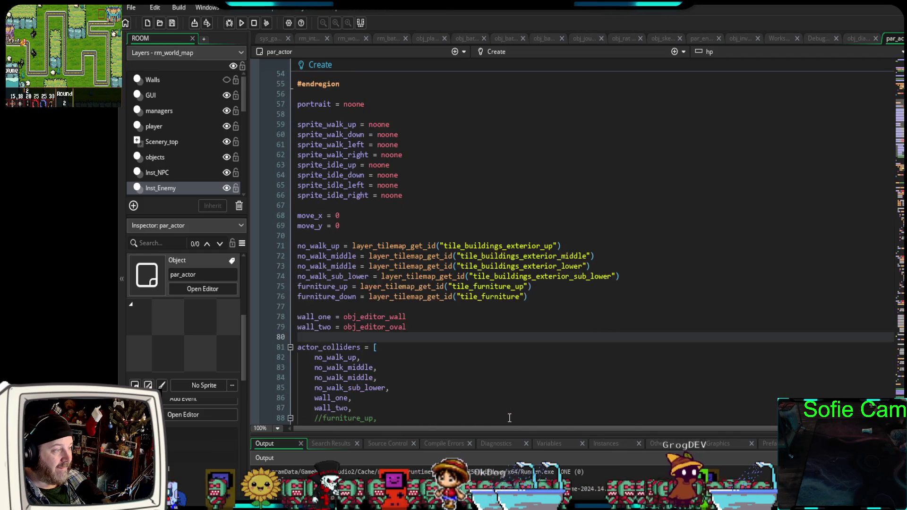
pyautogui.scroll(14, 508, 419)
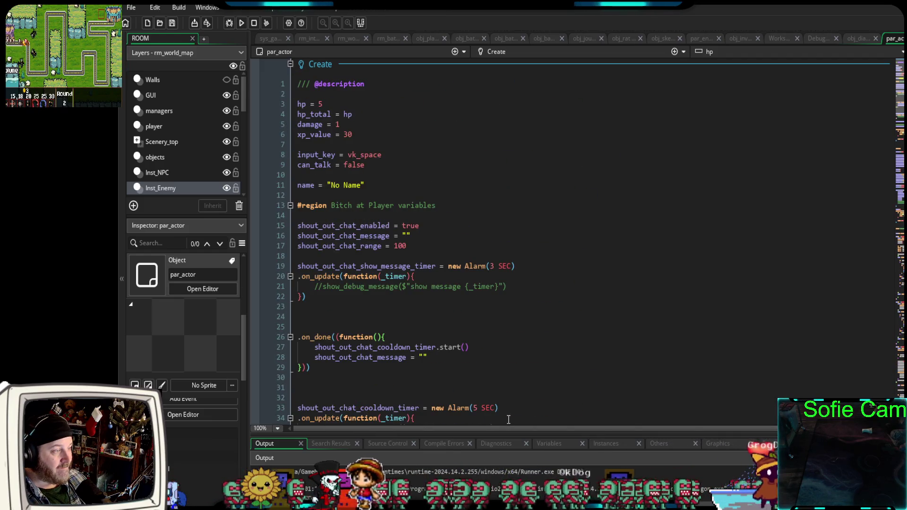
pyautogui.scroll(-11, 505, 422)
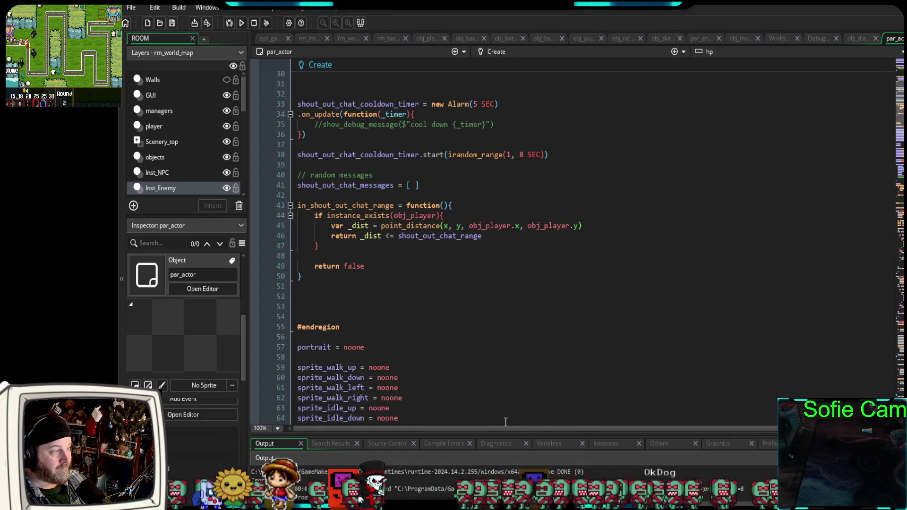
pyautogui.scroll(11, 505, 422)
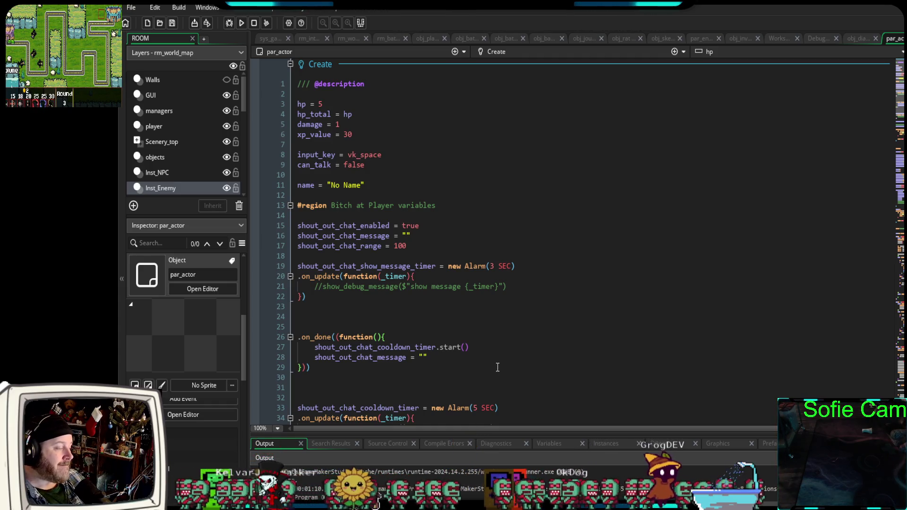
pyautogui.scroll(-2, 501, 368)
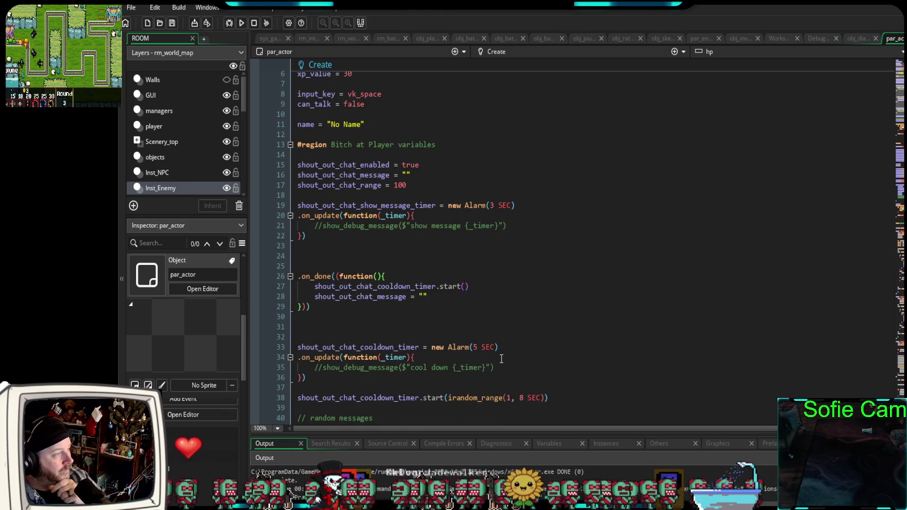
pyautogui.scroll(2, 502, 365)
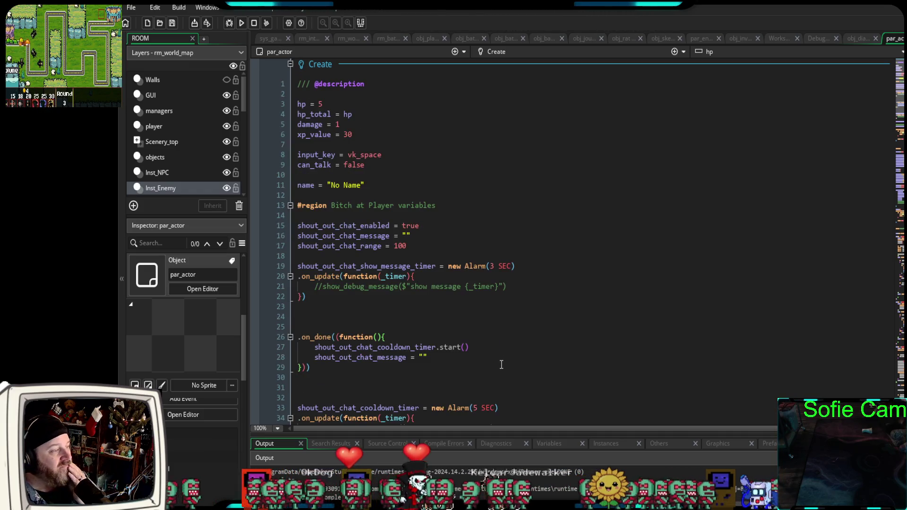
pyautogui.scroll(-14, 501, 365)
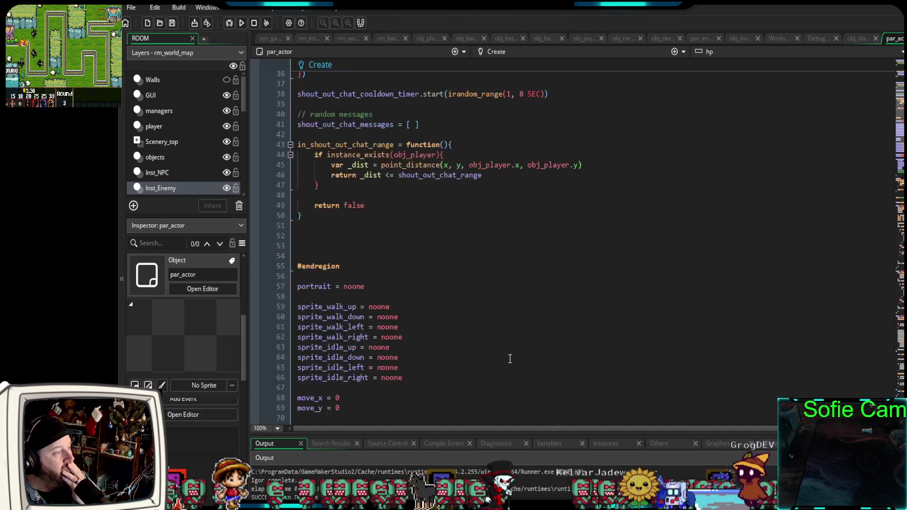
pyautogui.scroll(-8, 507, 362)
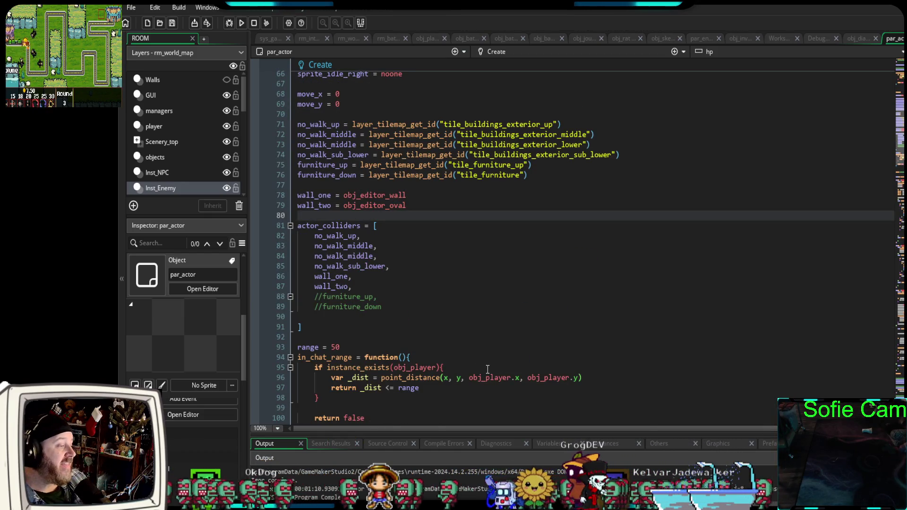
pyautogui.scroll(-4, 487, 370)
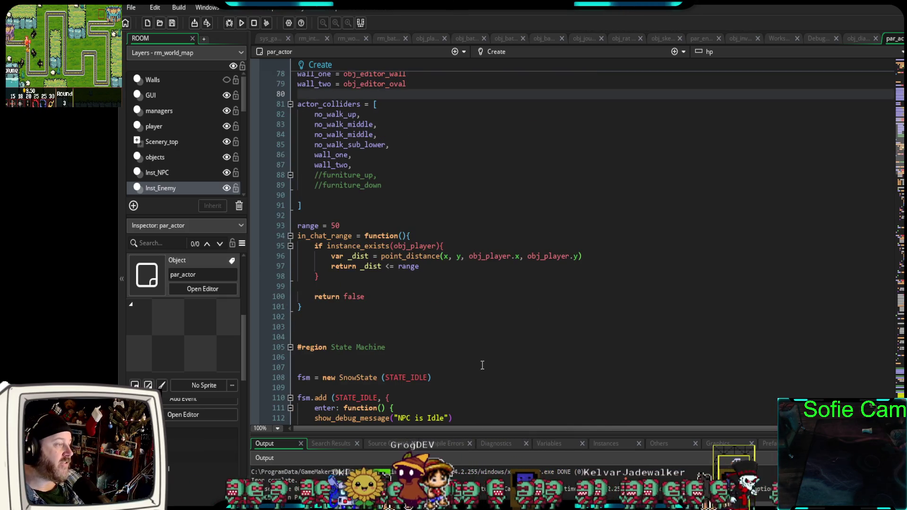
pyautogui.scroll(-20, 469, 296)
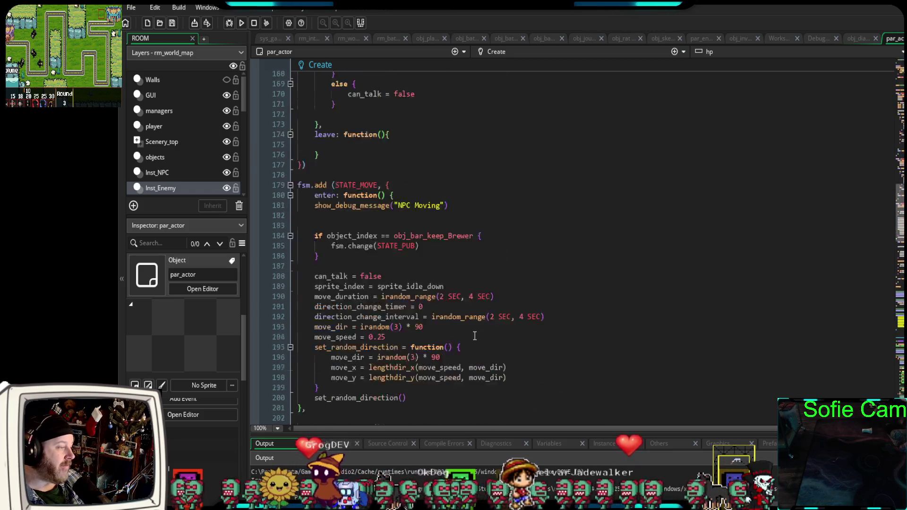
pyautogui.scroll(-8, 449, 345)
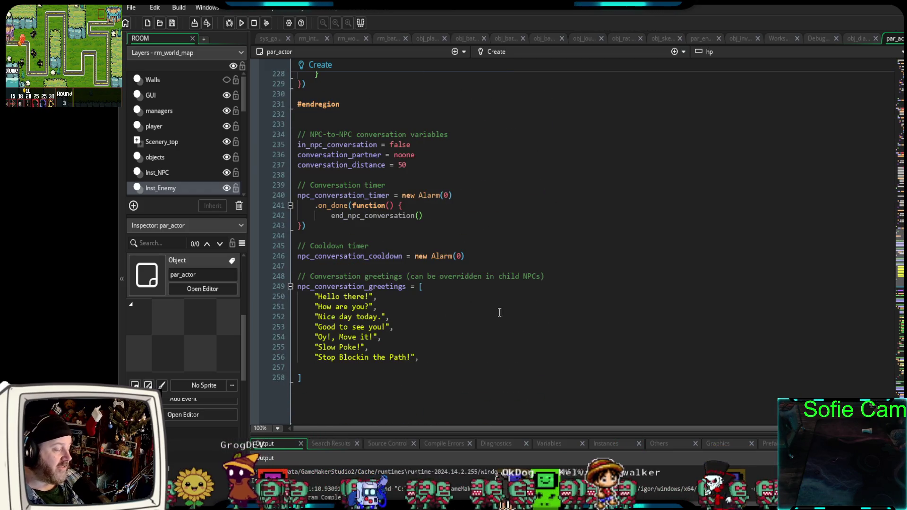
pyautogui.scroll(4, 527, 329)
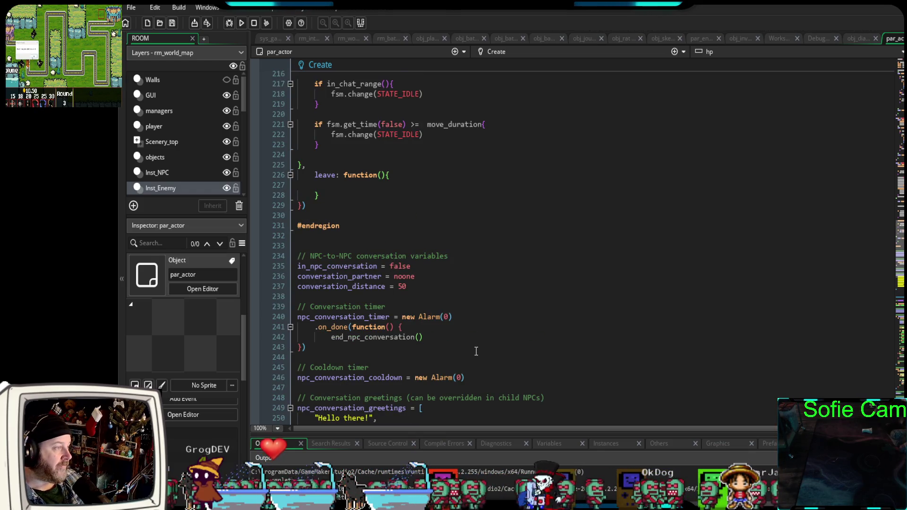
pyautogui.scroll(12, 477, 351)
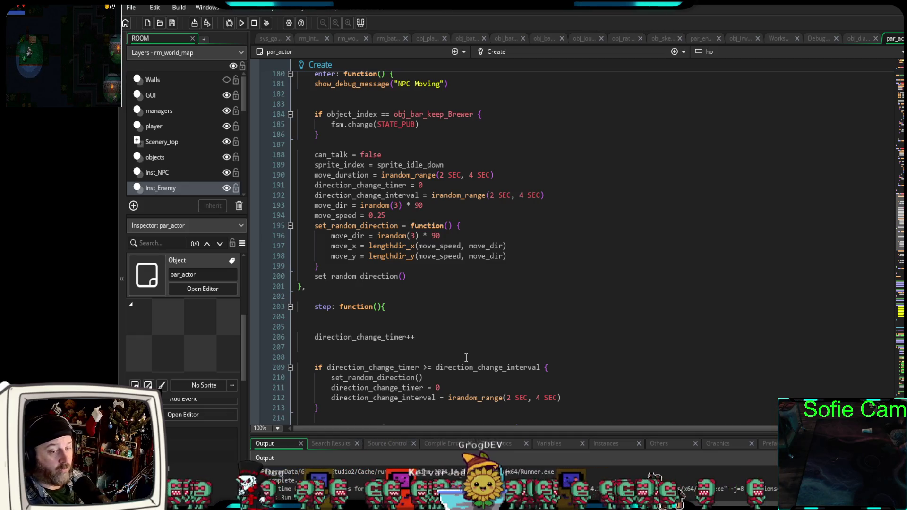
pyautogui.moveTo(493, 367)
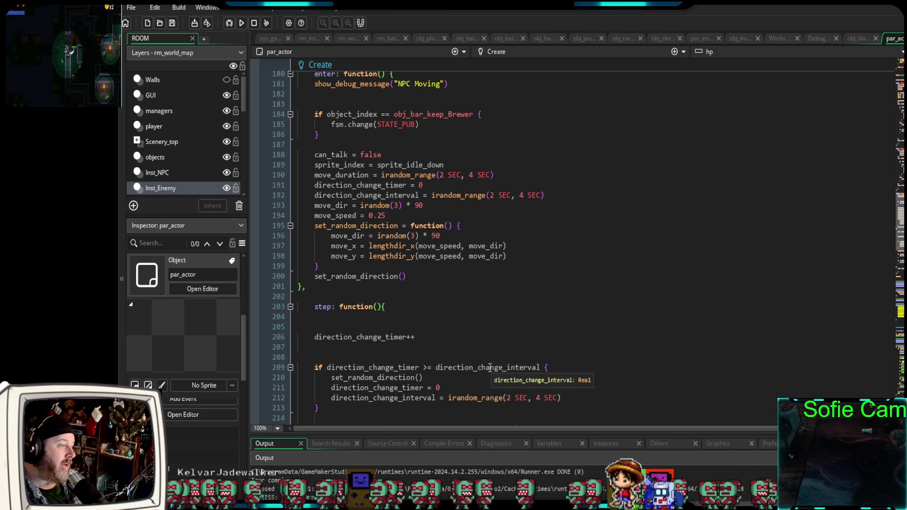
pyautogui.click(661, 38)
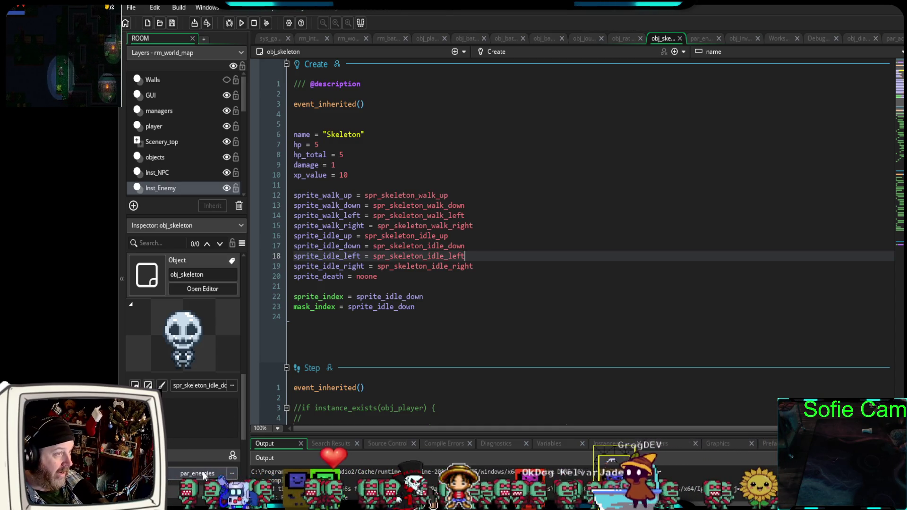
# - Review par_enemies' Create, Step and Draw events back to the top, then close an unneeded editor
pyautogui.click(698, 39)
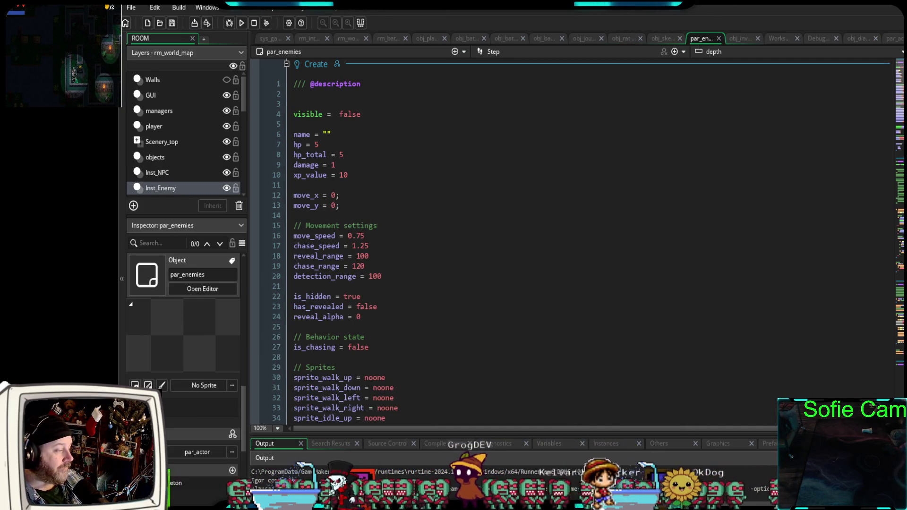
pyautogui.scroll(-6, 436, 369)
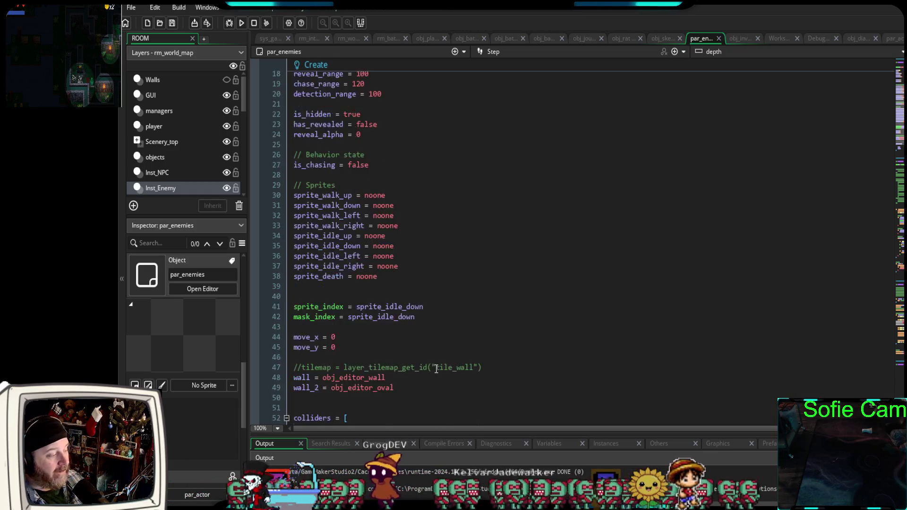
pyautogui.scroll(-20, 425, 371)
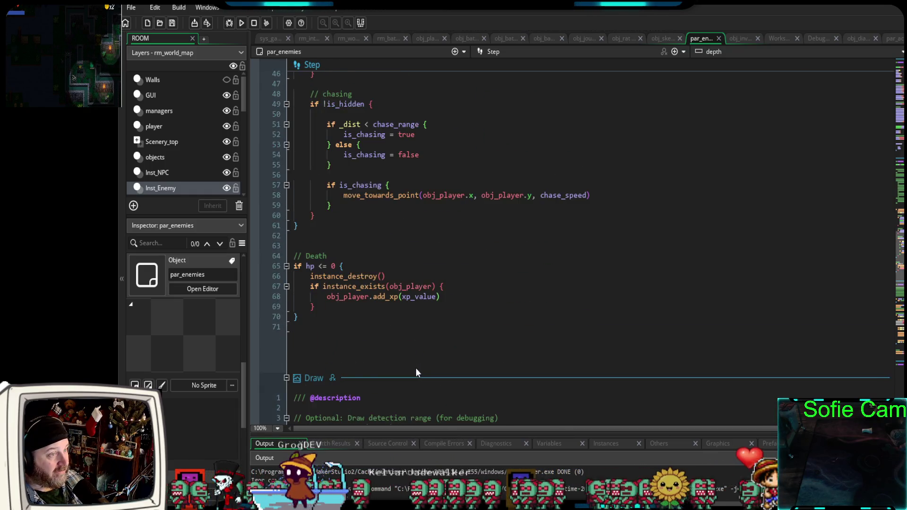
pyautogui.scroll(-18, 414, 371)
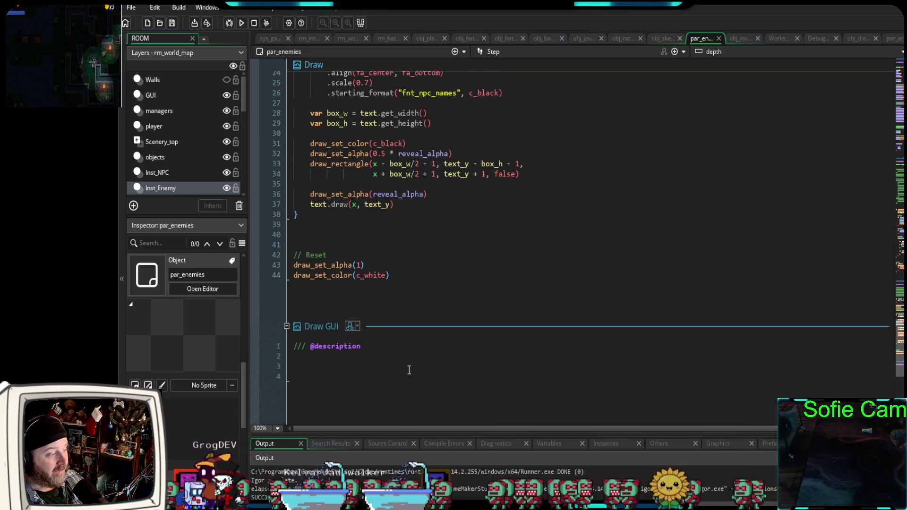
pyautogui.scroll(15, 410, 370)
pyautogui.scroll(-15, 405, 378)
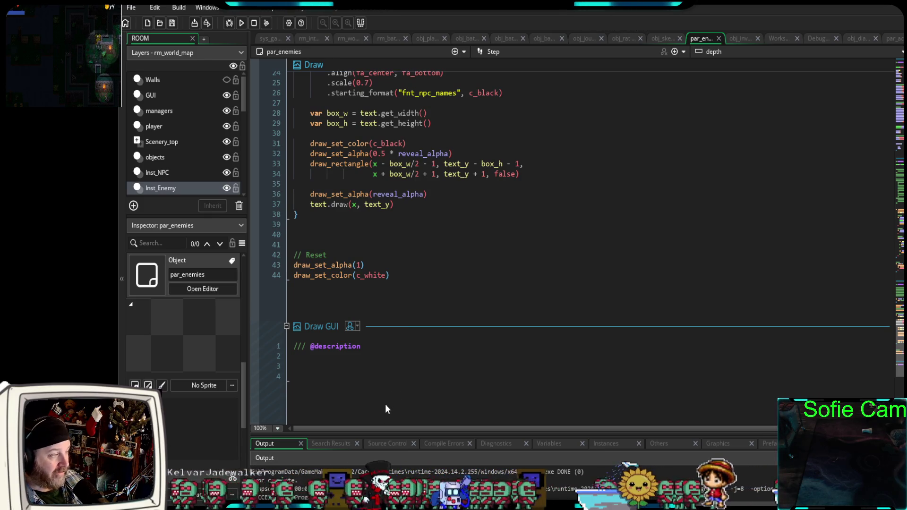
pyautogui.scroll(12, 385, 404)
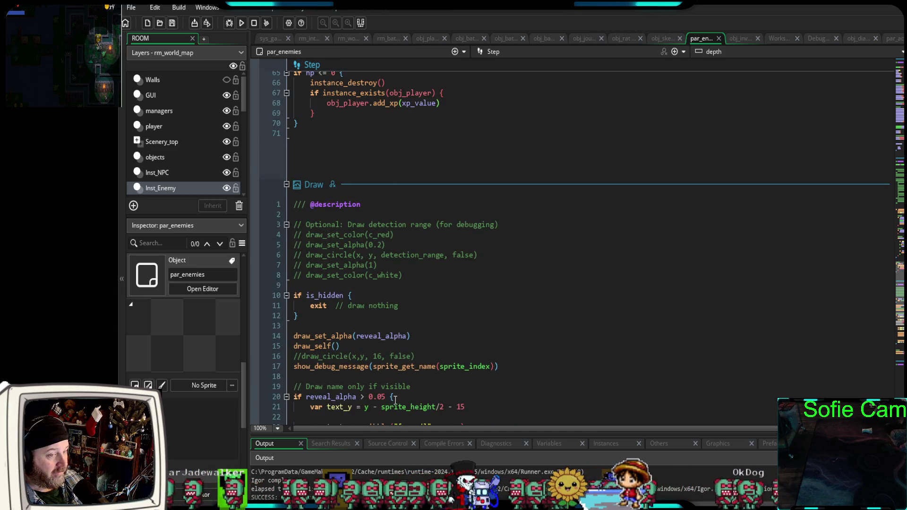
pyautogui.scroll(-10, 396, 397)
pyautogui.scroll(20, 398, 395)
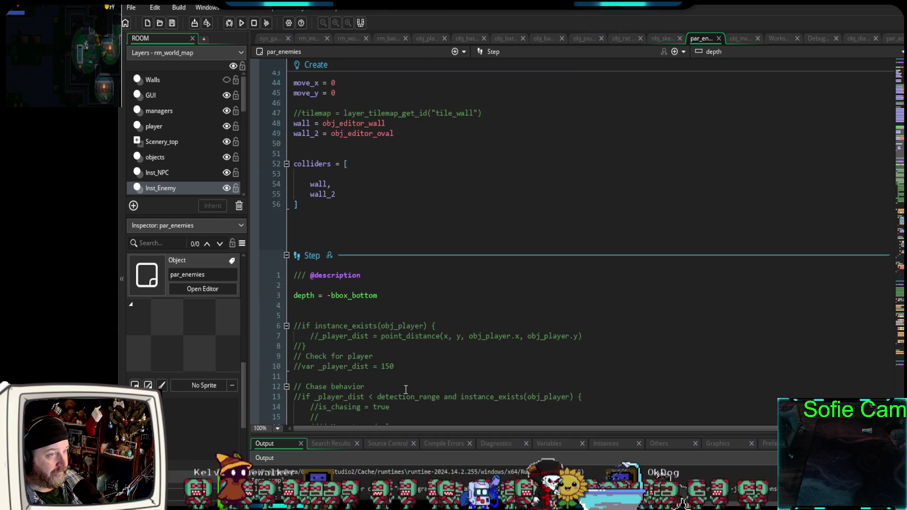
pyautogui.scroll(15, 406, 390)
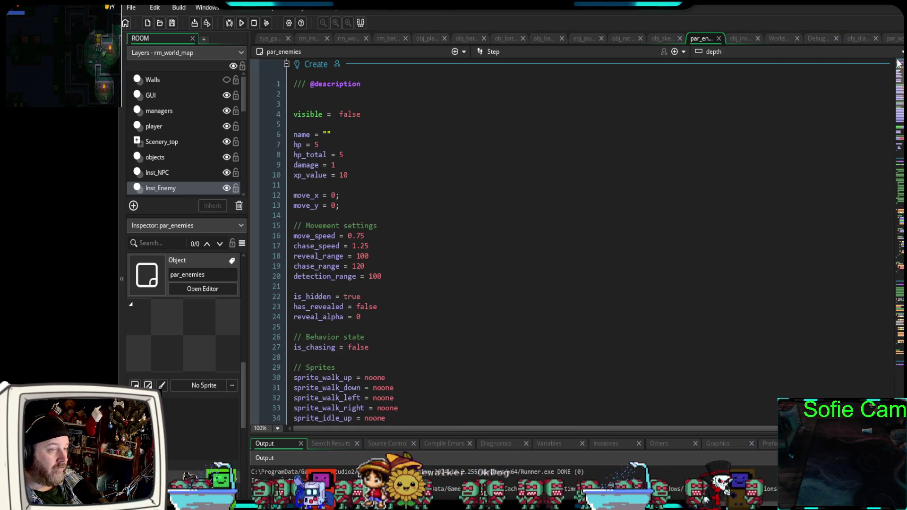
pyautogui.click(877, 38)
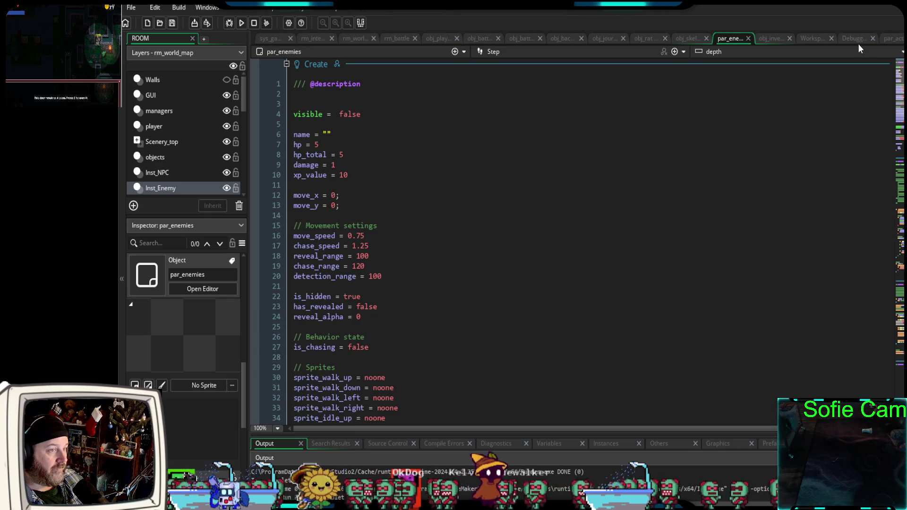
# - Close the unused workspace and object editors and scroll through par_enemies_old's chat and NPC-conversation code
pyautogui.click(831, 39)
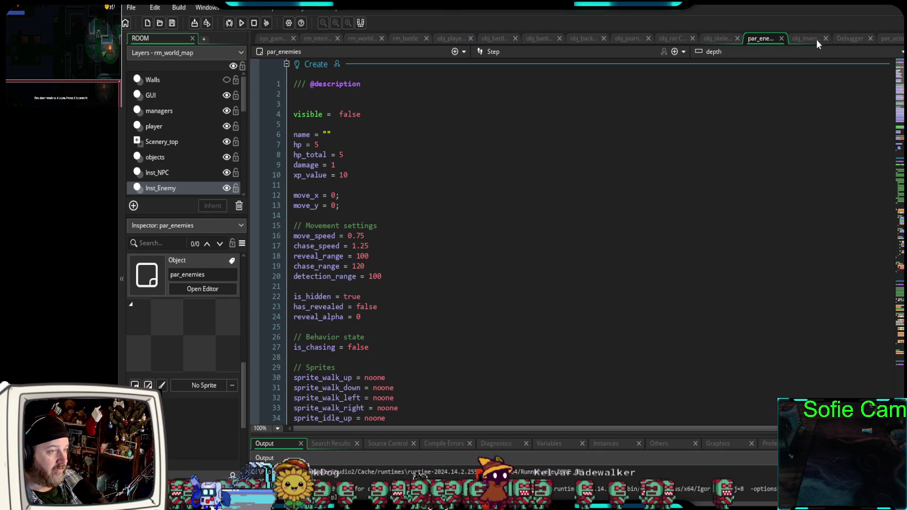
pyautogui.click(825, 38)
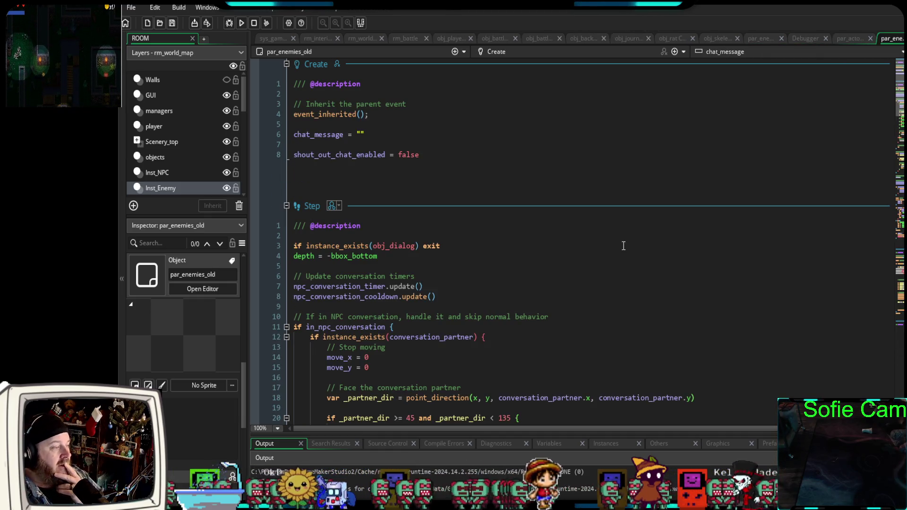
pyautogui.scroll(-6, 623, 251)
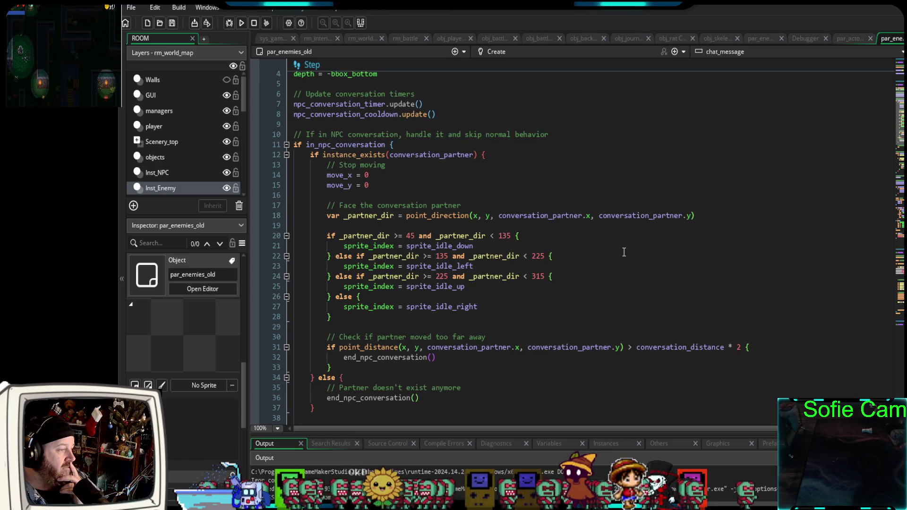
pyautogui.scroll(6, 629, 257)
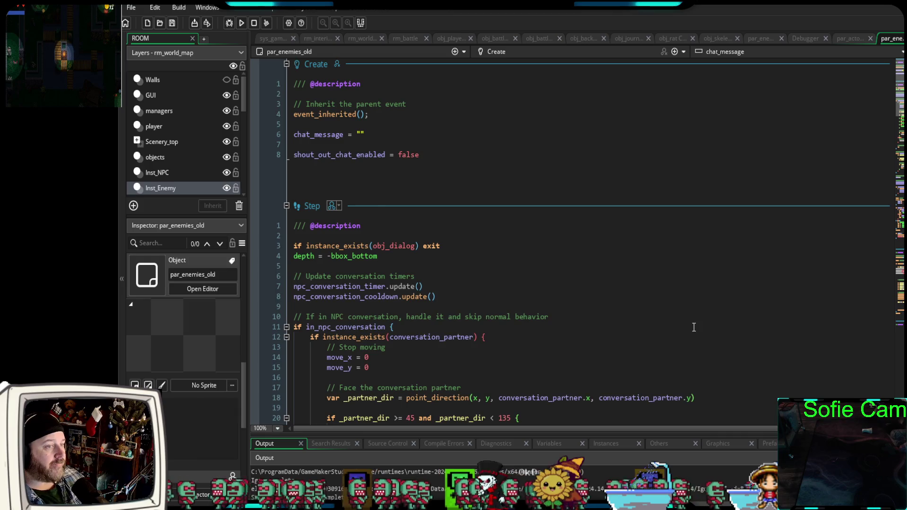
pyautogui.scroll(-15, 694, 327)
pyautogui.scroll(-2, 702, 326)
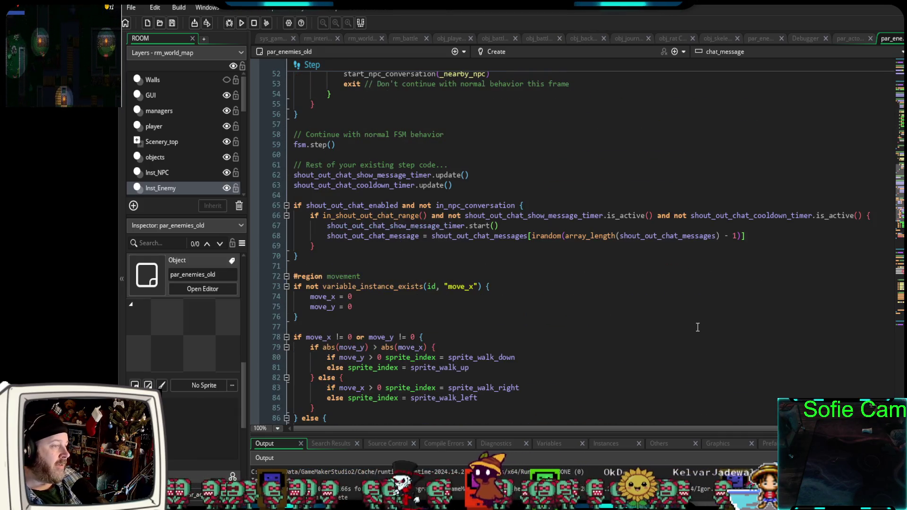
pyautogui.scroll(14, 703, 339)
pyautogui.scroll(-20, 703, 339)
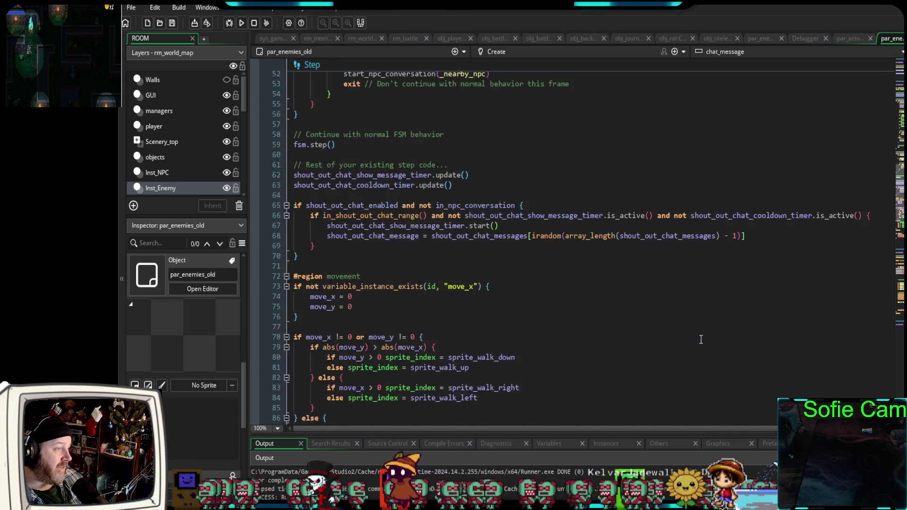
pyautogui.scroll(-14, 700, 344)
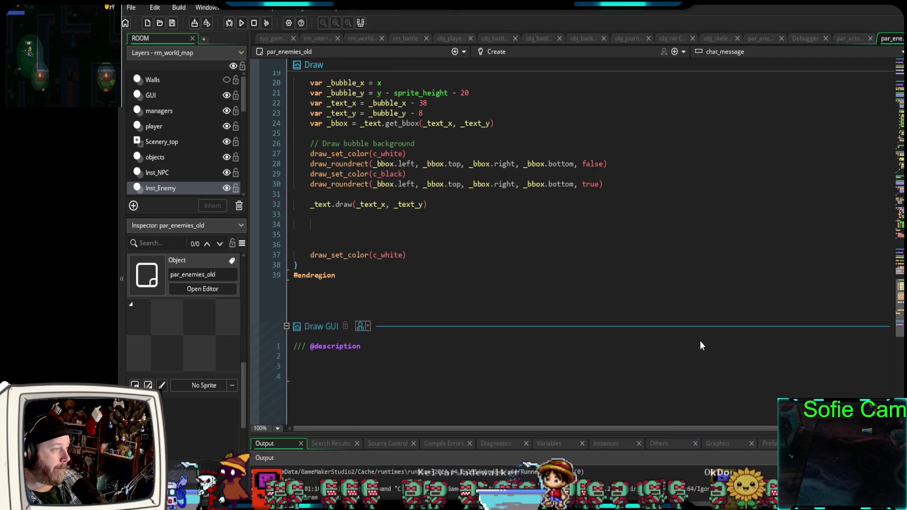
# - Scroll back to the top and return to the par_enemies Create event
pyautogui.scroll(9, 700, 344)
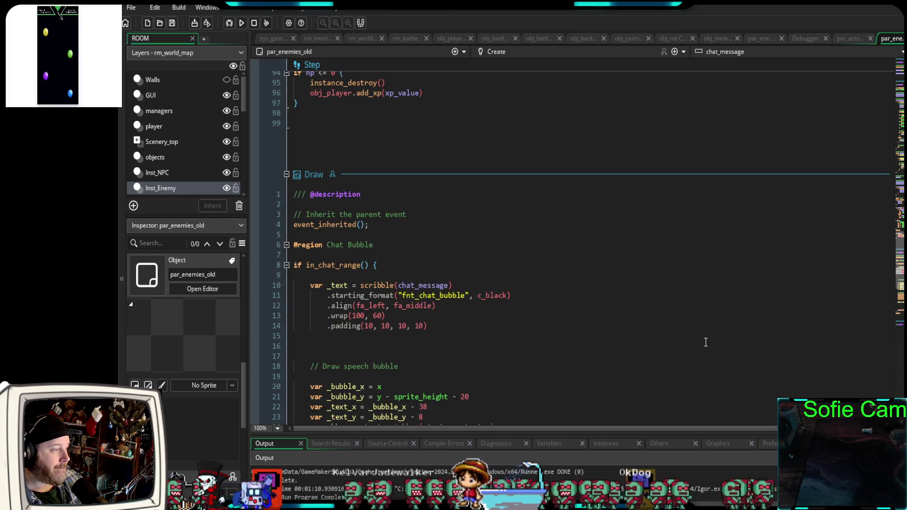
pyautogui.scroll(10, 706, 342)
pyautogui.scroll(2, 695, 350)
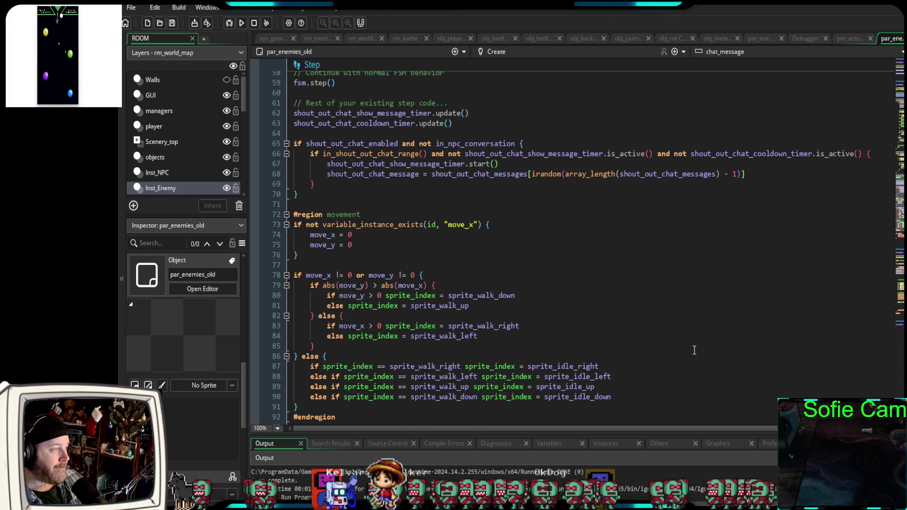
pyautogui.scroll(15, 693, 350)
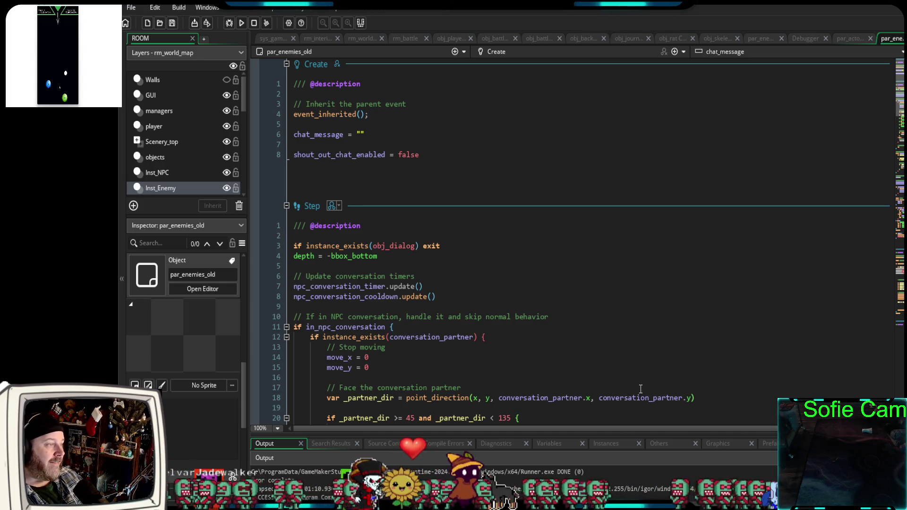
pyautogui.scroll(-10, 680, 341)
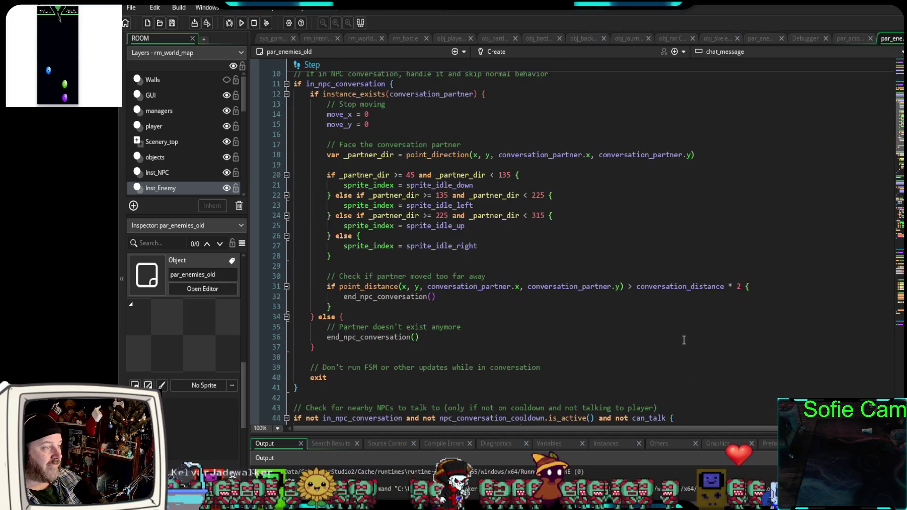
pyautogui.scroll(10, 681, 338)
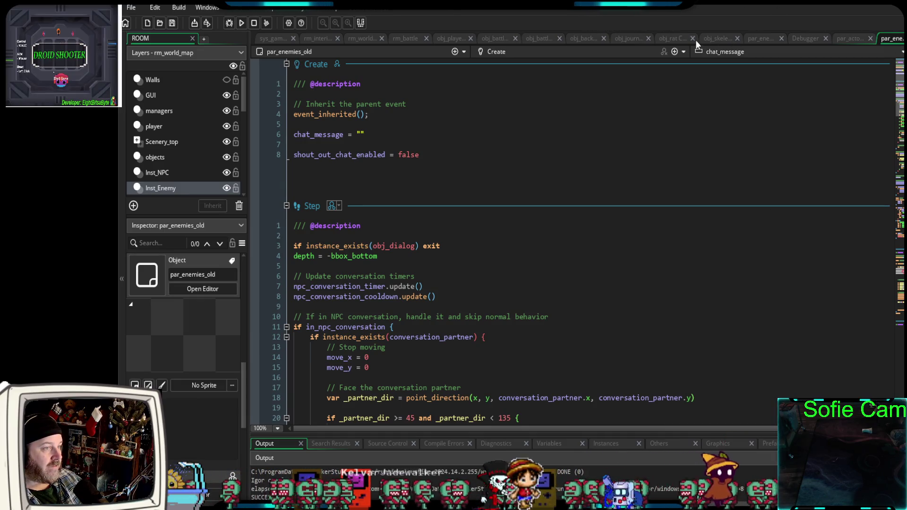
pyautogui.click(761, 40)
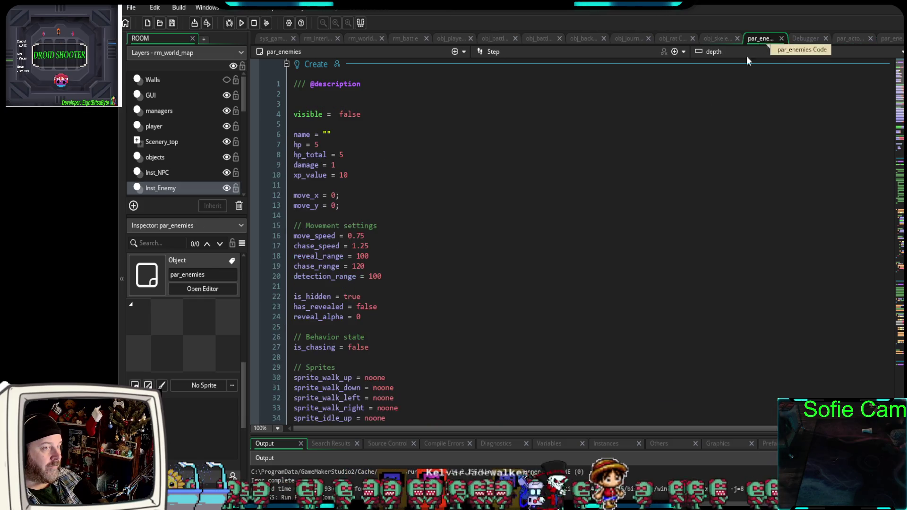
# - Switch to par_actor's Create event and find the end of the in_shout_out_chat_range function
pyautogui.scroll(-10, 671, 259)
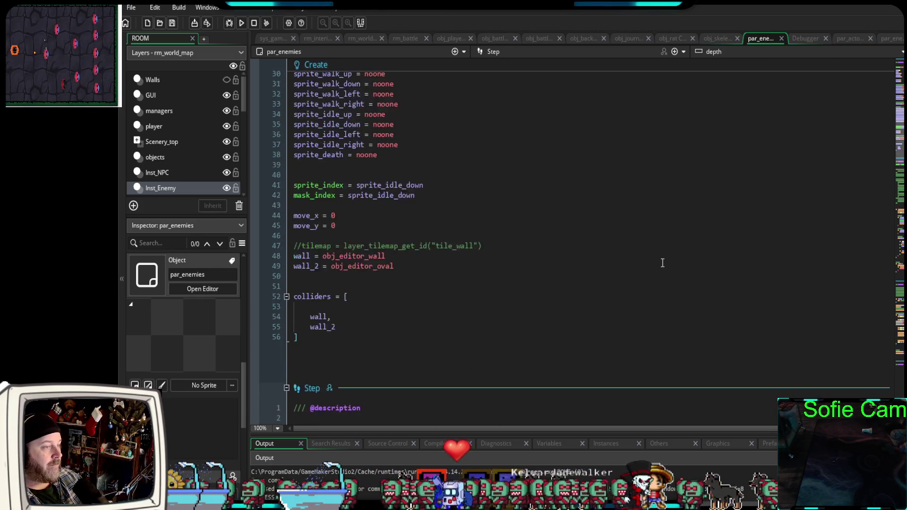
pyautogui.scroll(-8, 662, 262)
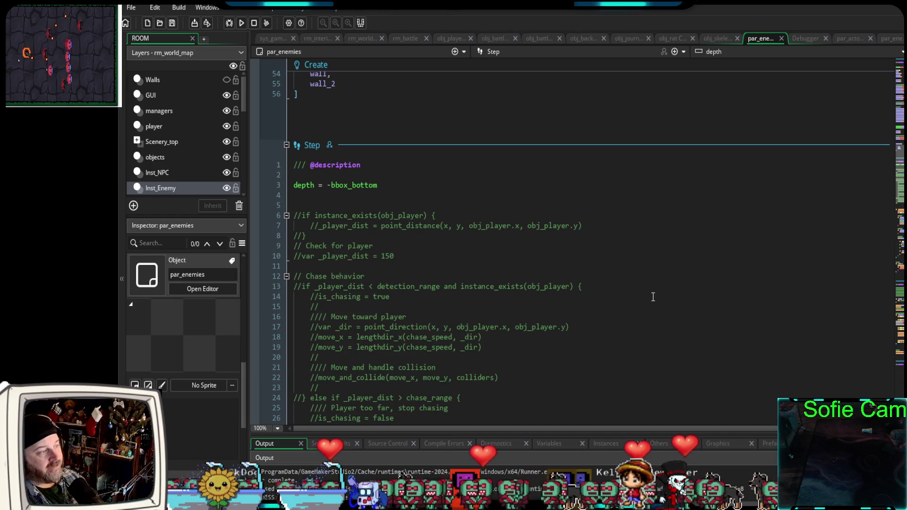
pyautogui.scroll(-13, 653, 297)
pyautogui.scroll(-6, 631, 301)
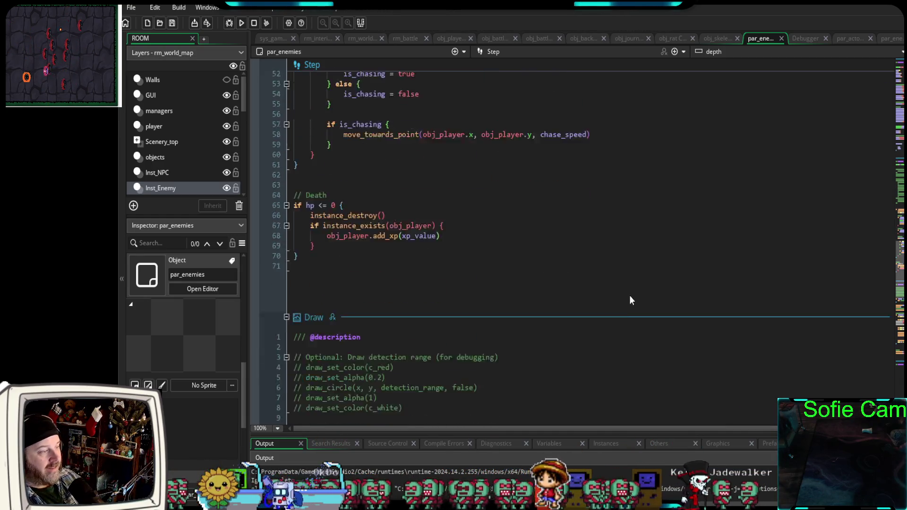
pyautogui.scroll(-16, 630, 296)
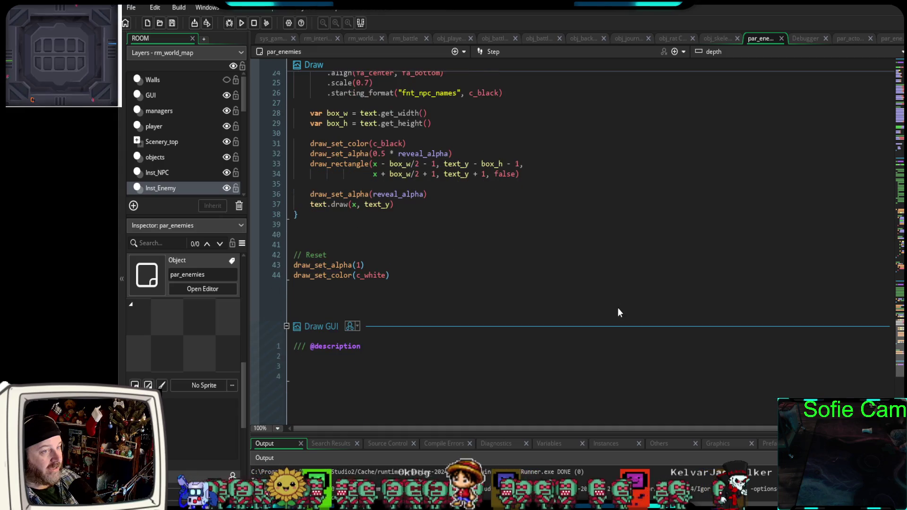
pyautogui.click(843, 39)
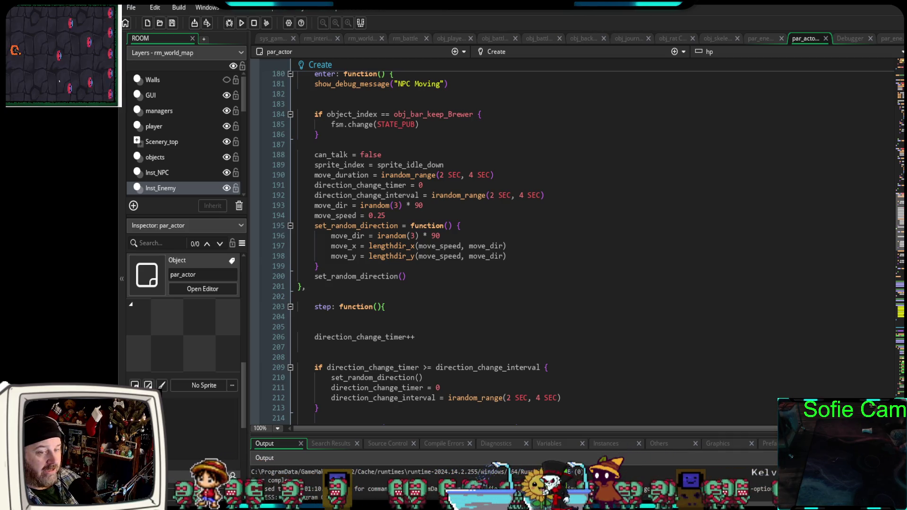
pyautogui.scroll(-2, 519, 246)
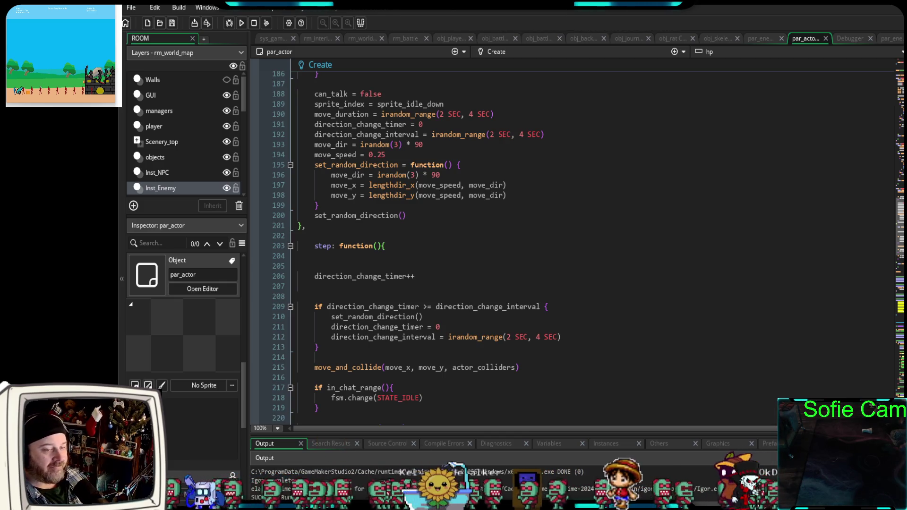
pyautogui.scroll(20, 567, 246)
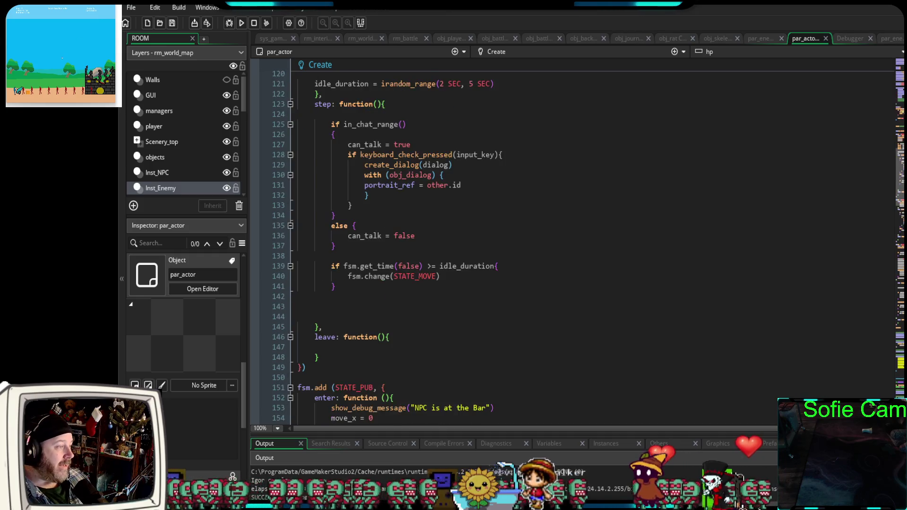
pyautogui.scroll(20, 567, 246)
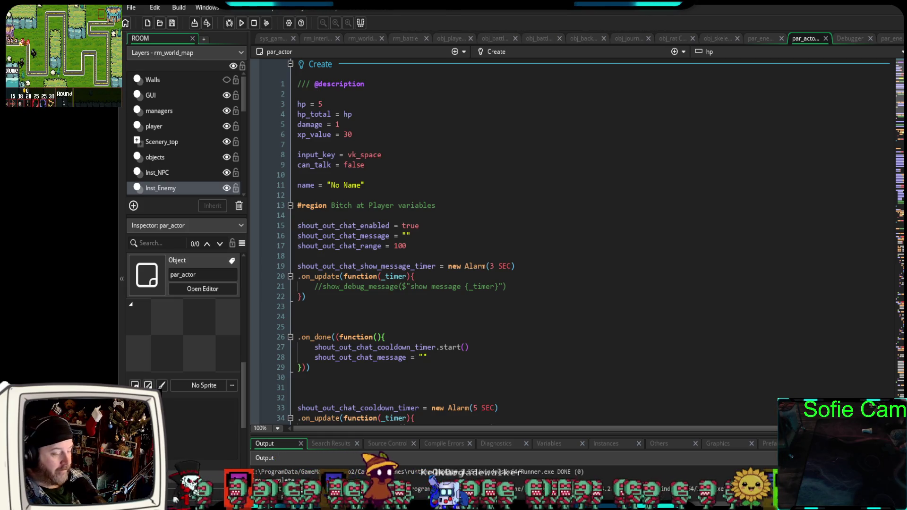
pyautogui.scroll(-20, 567, 236)
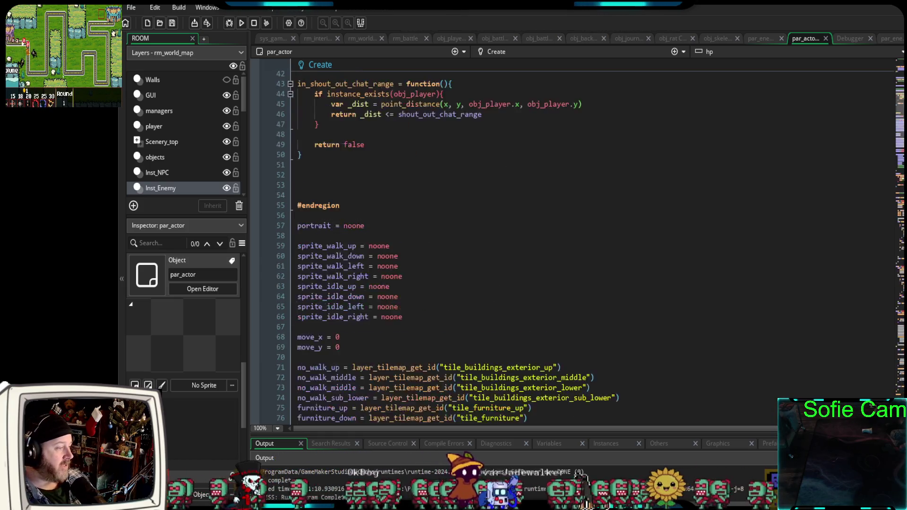
pyautogui.scroll(-15, 567, 236)
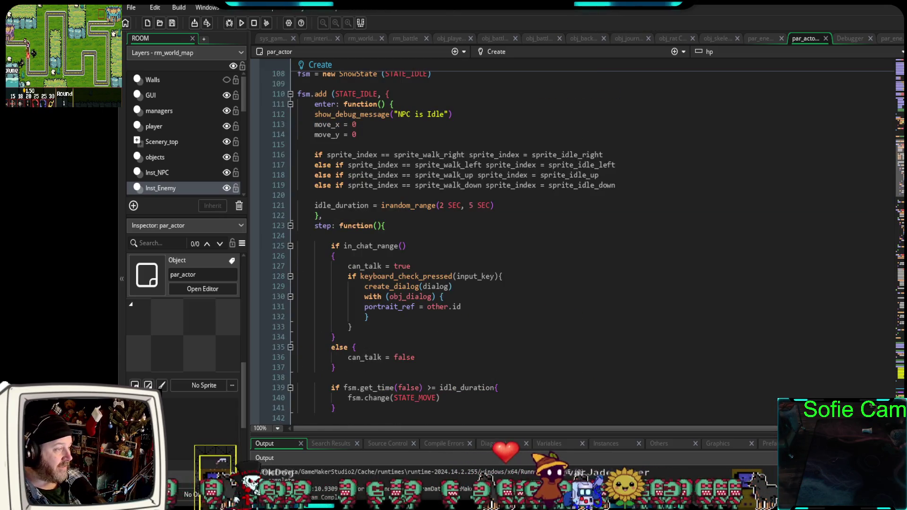
pyautogui.scroll(18, 567, 236)
pyautogui.scroll(20, 567, 237)
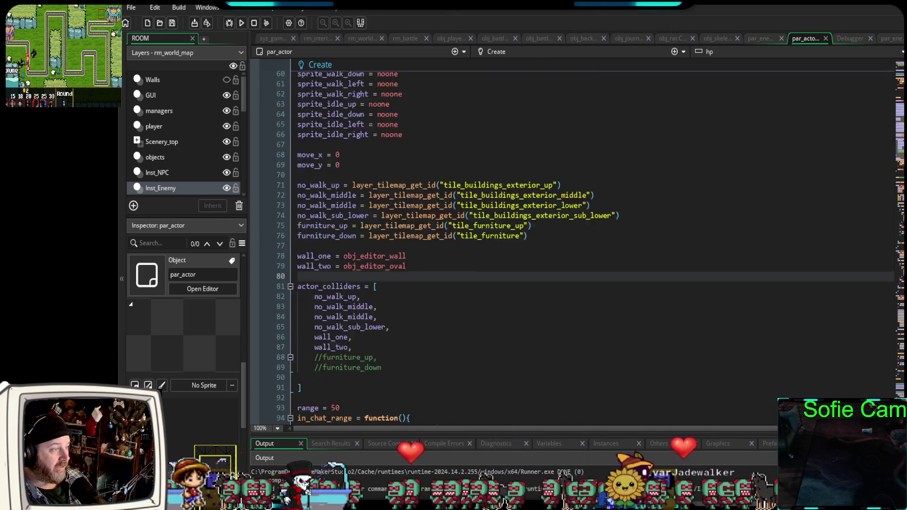
pyautogui.scroll(-7, 317, 362)
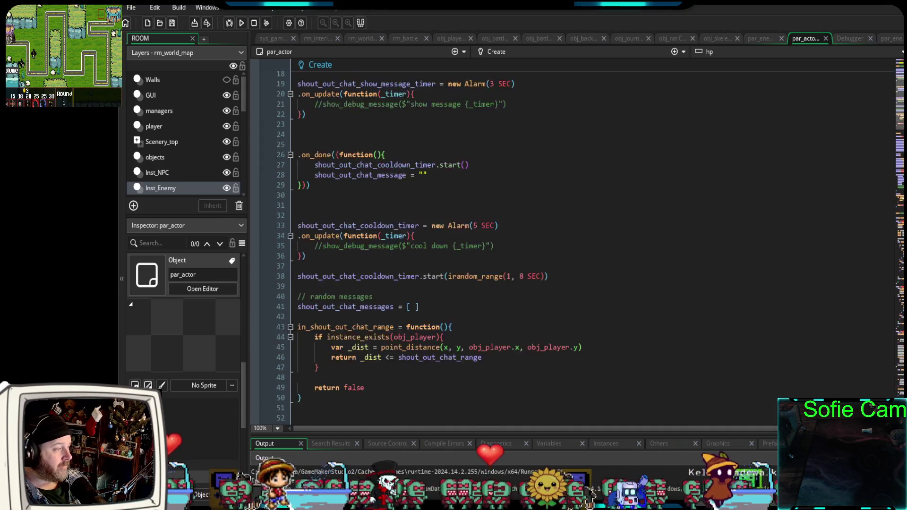
# - Add a blank line at line 52 and paste the enemyShape array and isEnemy function code
pyautogui.click(317, 361)
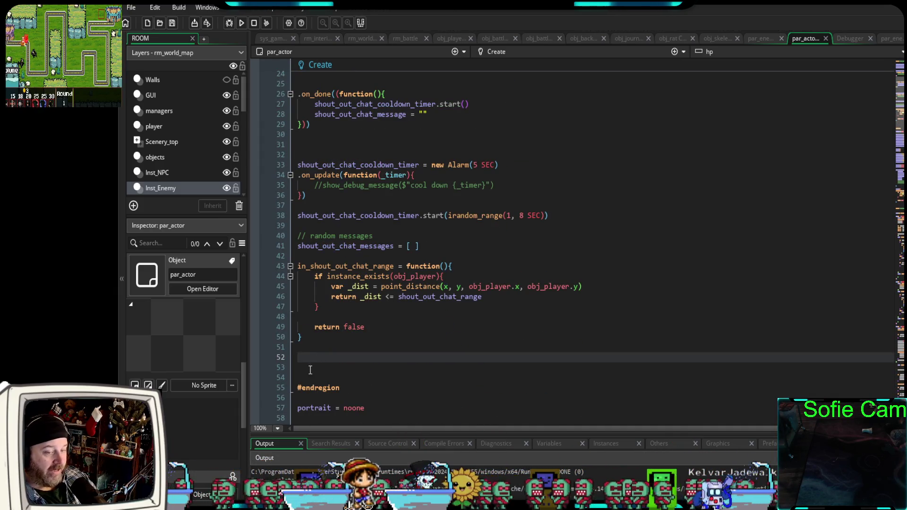
pyautogui.press('Return')
pyautogui.press('Return')
pyautogui.press('Return')
pyautogui.click(306, 369)
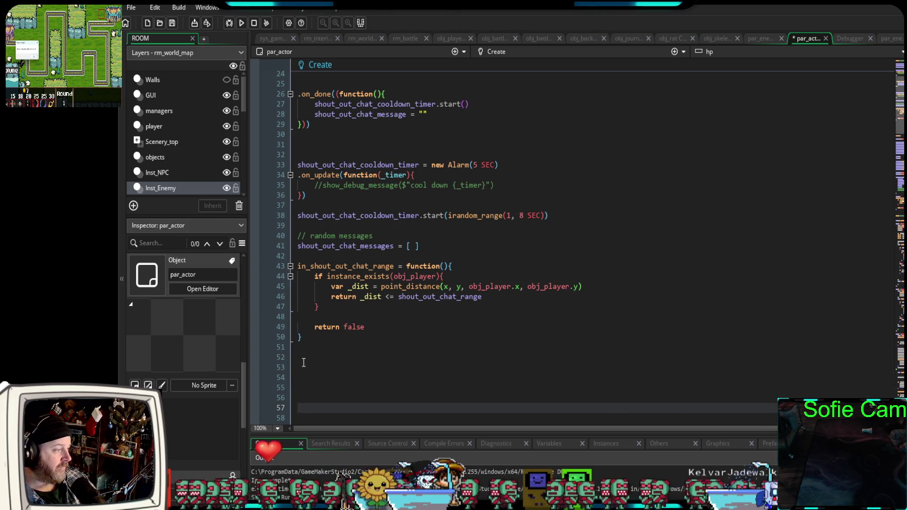
pyautogui.hotkey('ctrl', 'v')
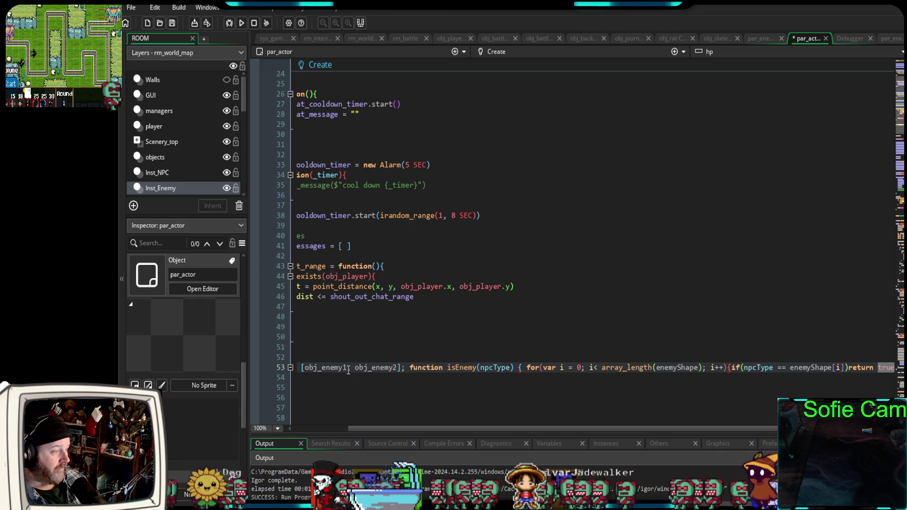
# - Move the isEnemy function declaration onto its own line below enemyShape
pyautogui.moveTo(417, 428); pyautogui.dragTo(338, 430)
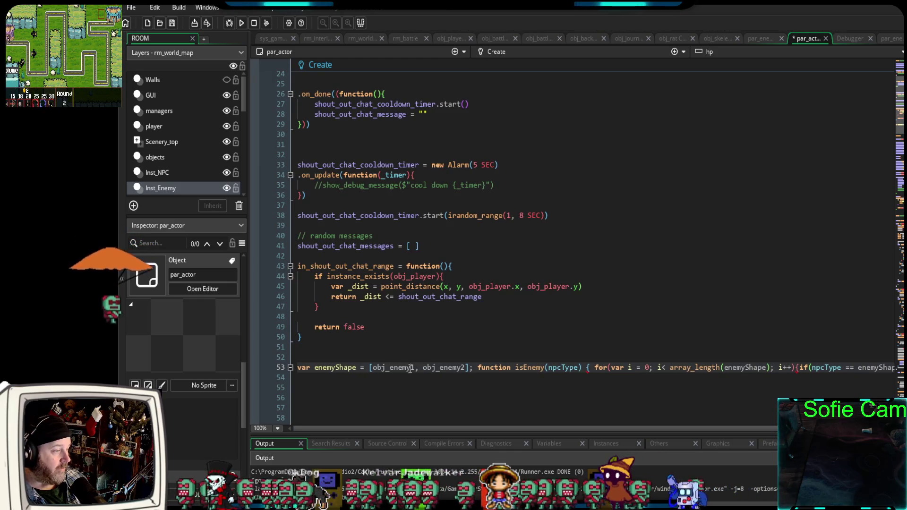
pyautogui.doubleClick(494, 368)
pyautogui.press('Left')
pyautogui.press('Return')
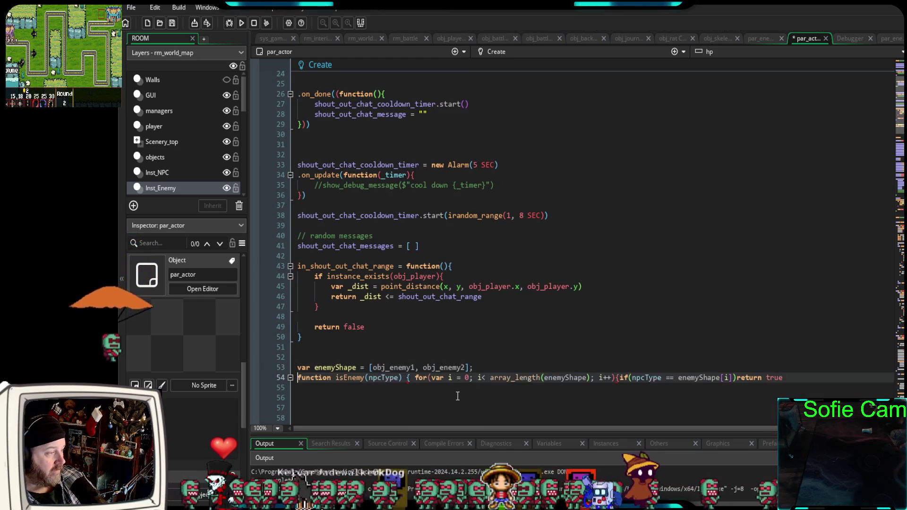
# - Put the for loop on its own line and move the increment and if statement to the next line
pyautogui.click(477, 368)
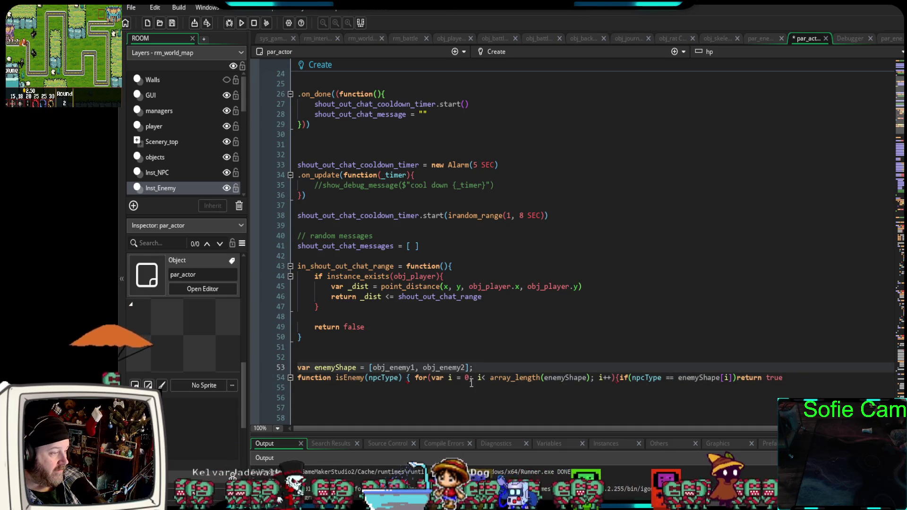
pyautogui.click(472, 378)
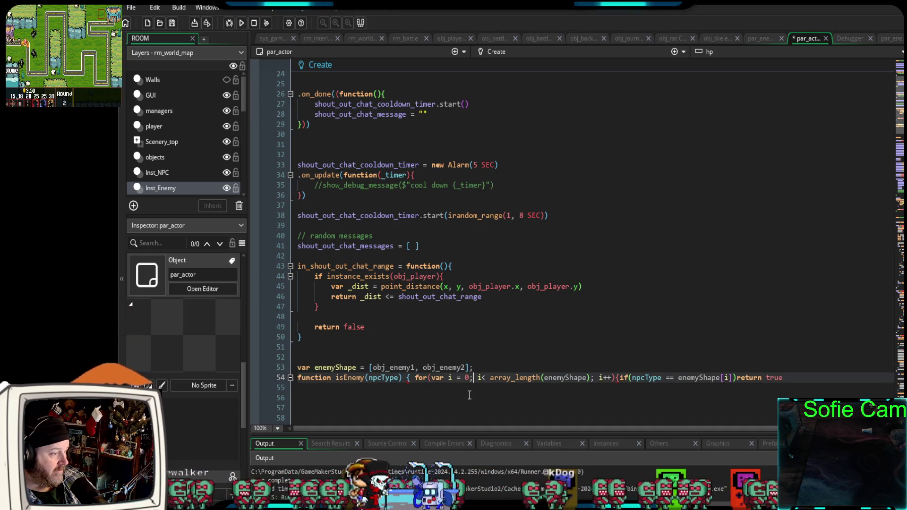
pyautogui.press('Return')
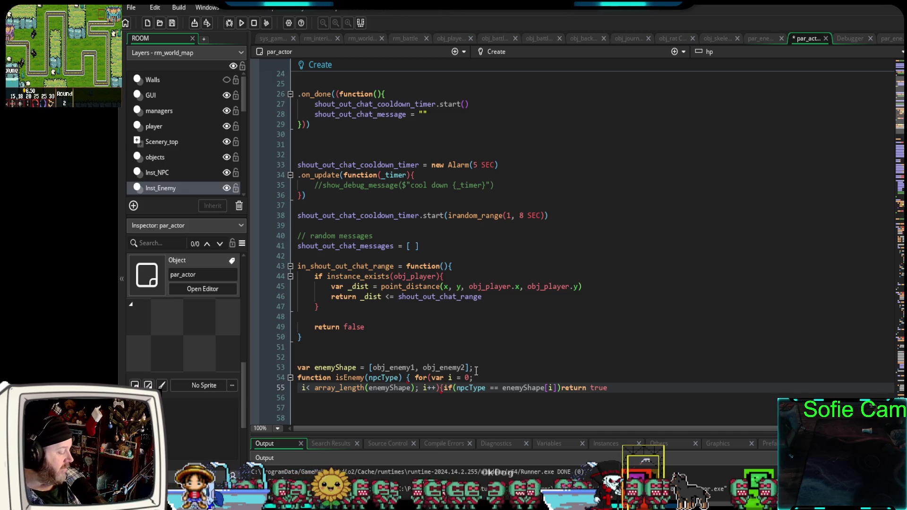
pyautogui.press('BackSpace')
pyautogui.click(415, 378)
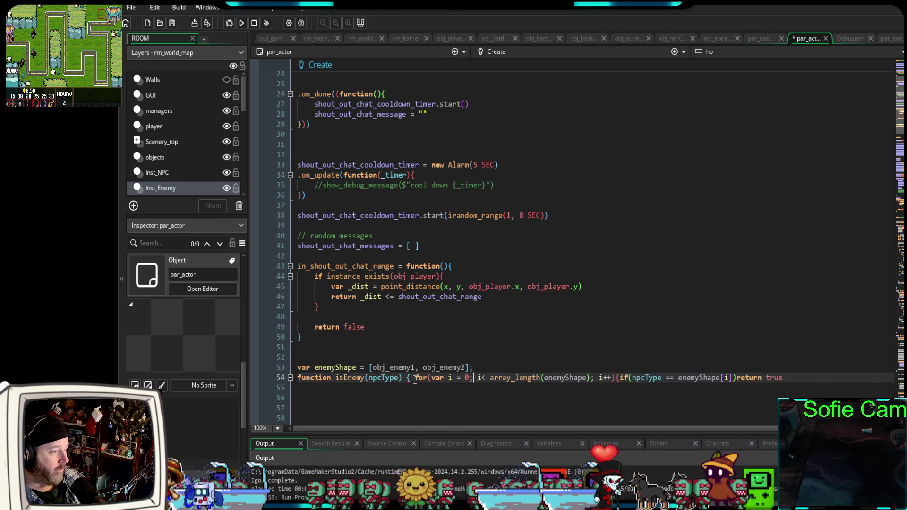
pyautogui.press('Return')
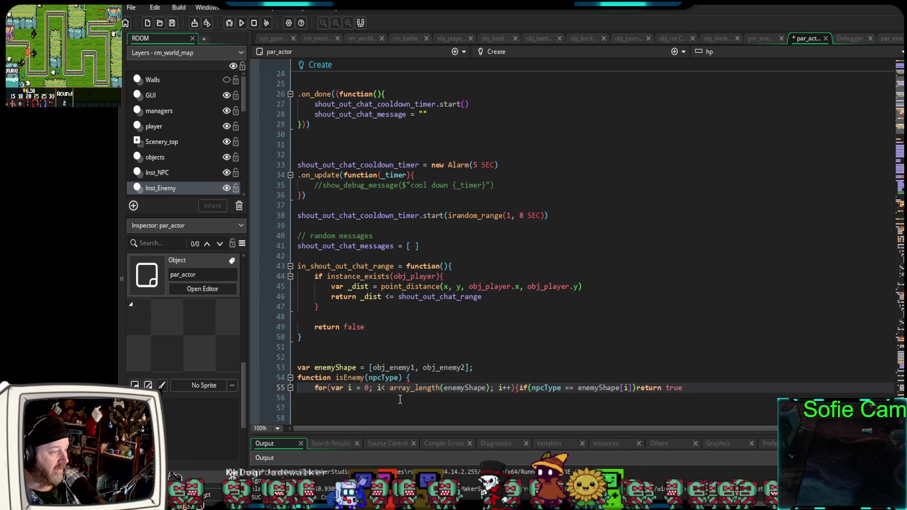
pyautogui.click(498, 388)
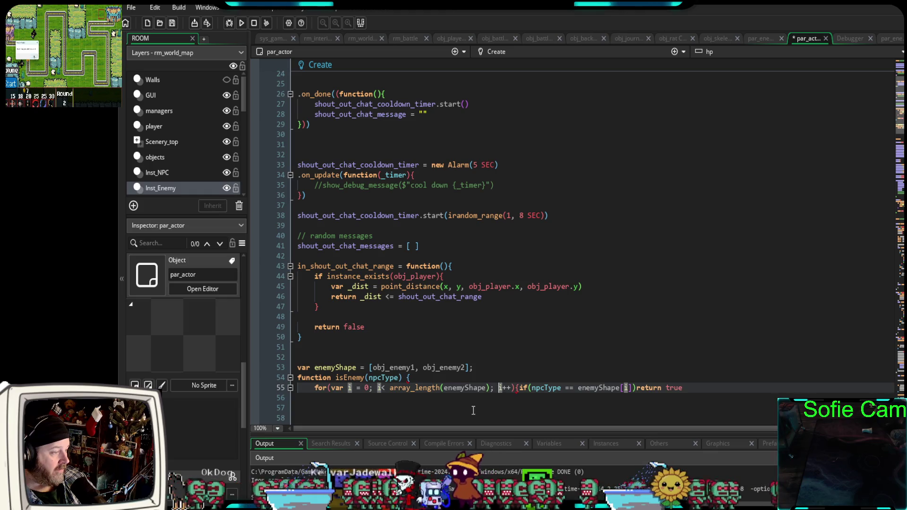
pyautogui.press('Return')
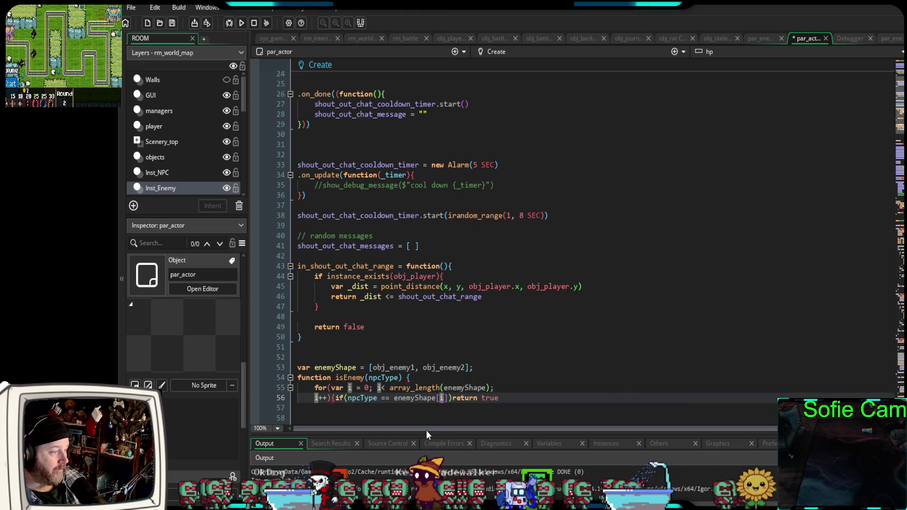
# - Place return true on its own line, indented one level beneath the if check
pyautogui.click(451, 399)
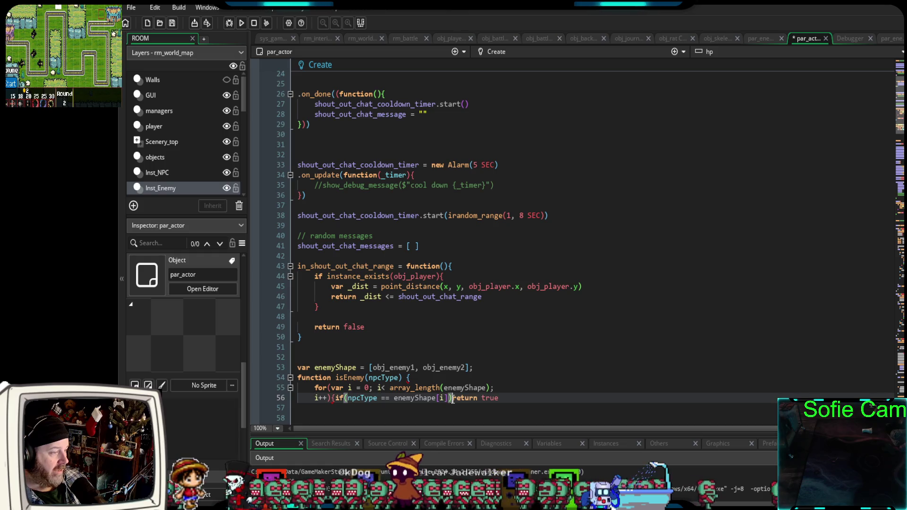
pyautogui.press('Return')
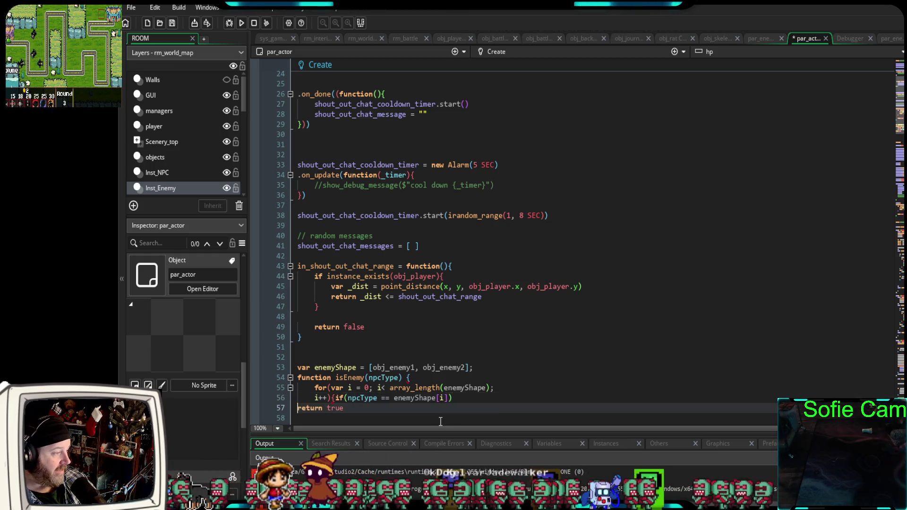
pyautogui.press('Tab')
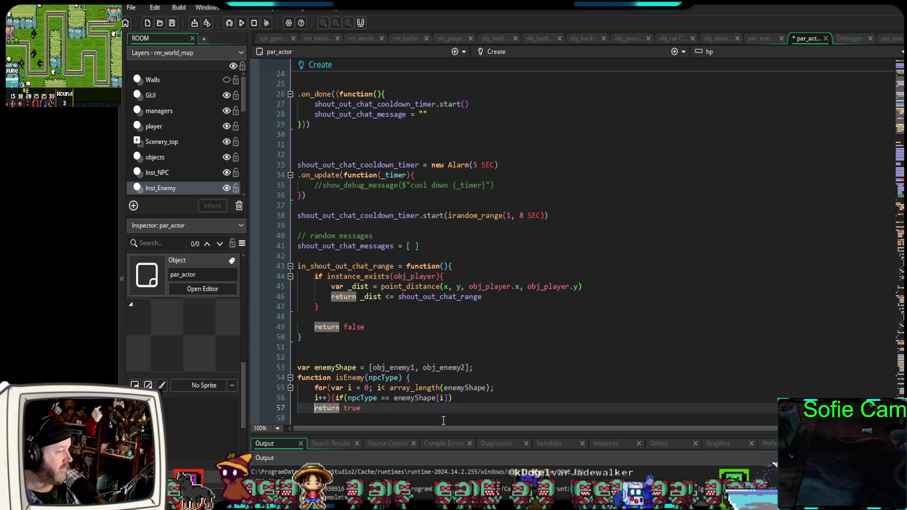
pyautogui.scroll(-4, 494, 378)
pyautogui.click(368, 317)
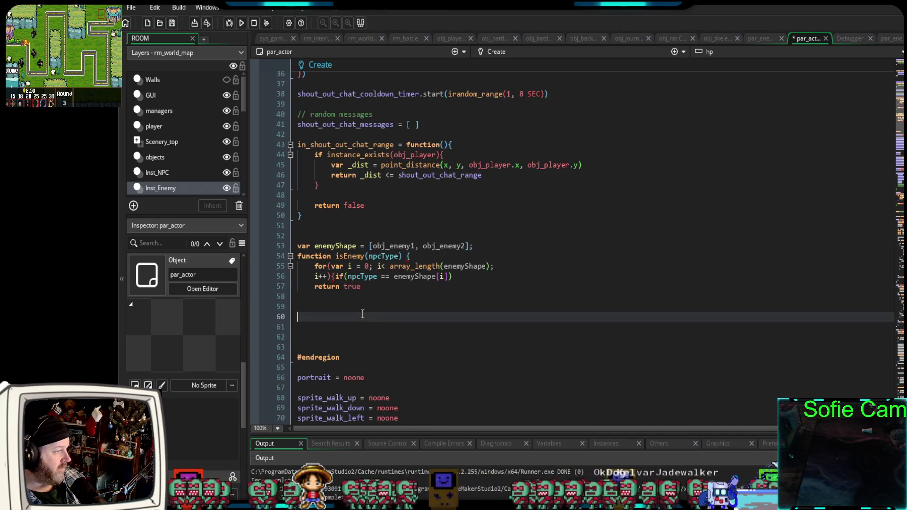
# - Add an opening brace after the for loop's i++) and move the if statement onto its own line
pyautogui.click(332, 277)
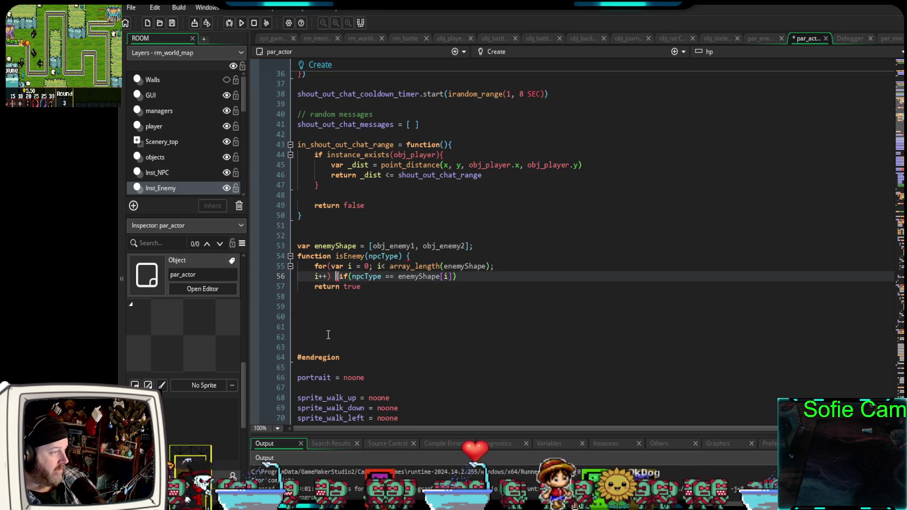
pyautogui.write('{')
pyautogui.press('Return')
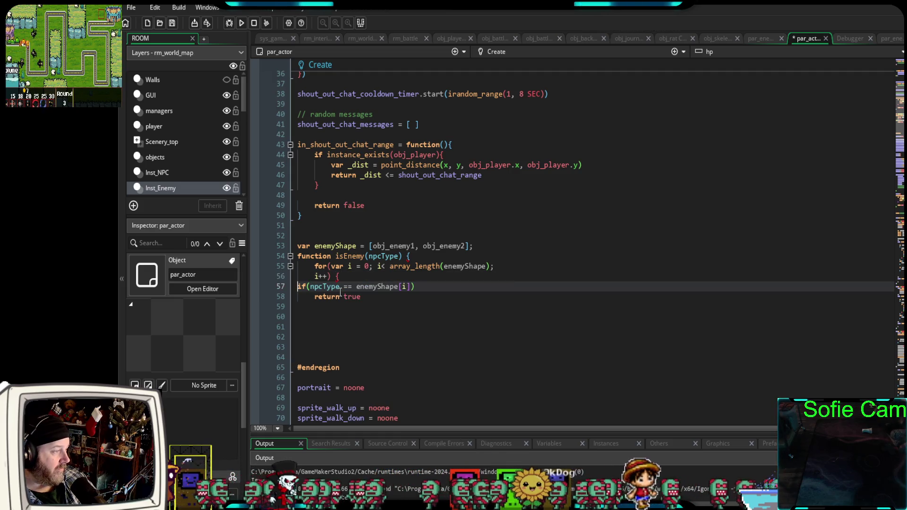
pyautogui.press('Tab')
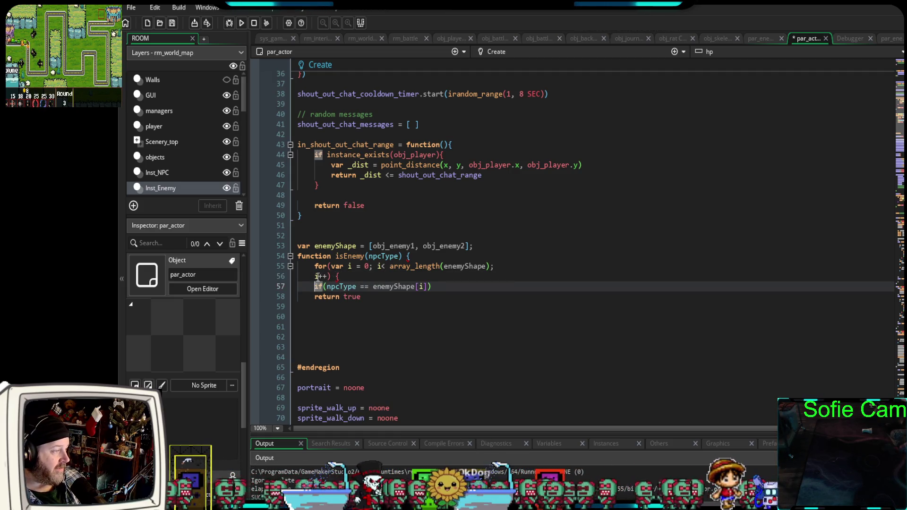
pyautogui.click(318, 277)
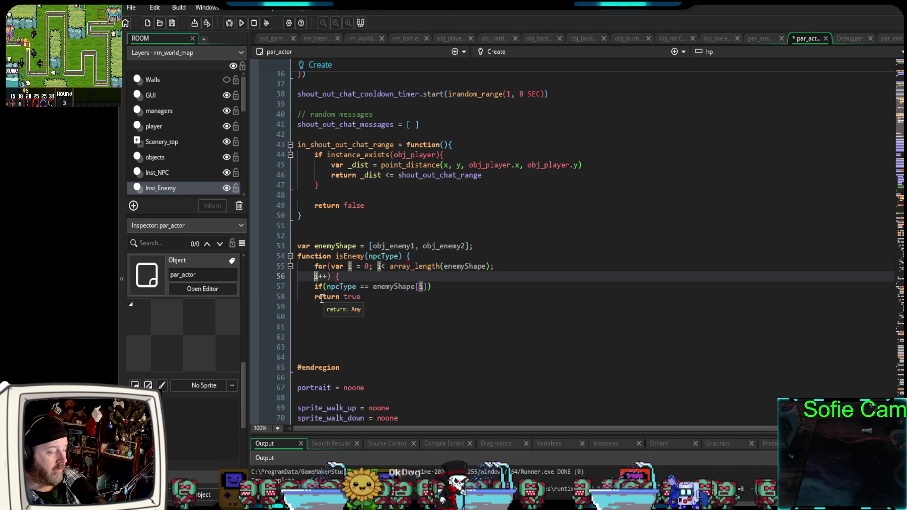
pyautogui.press('BackSpace')
pyautogui.press('BackSpace')
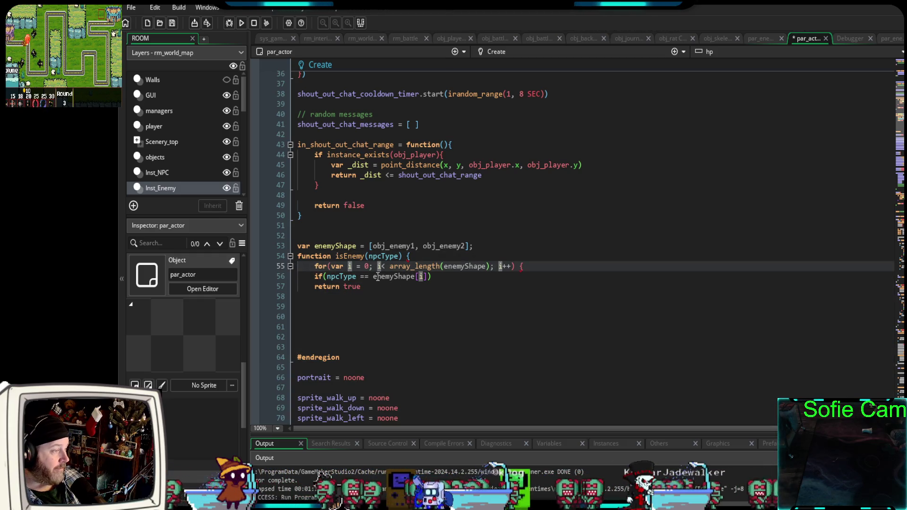
# - Indent the if and return true lines one more level inside the loop
pyautogui.click(436, 279)
pyautogui.doubleClick(358, 288)
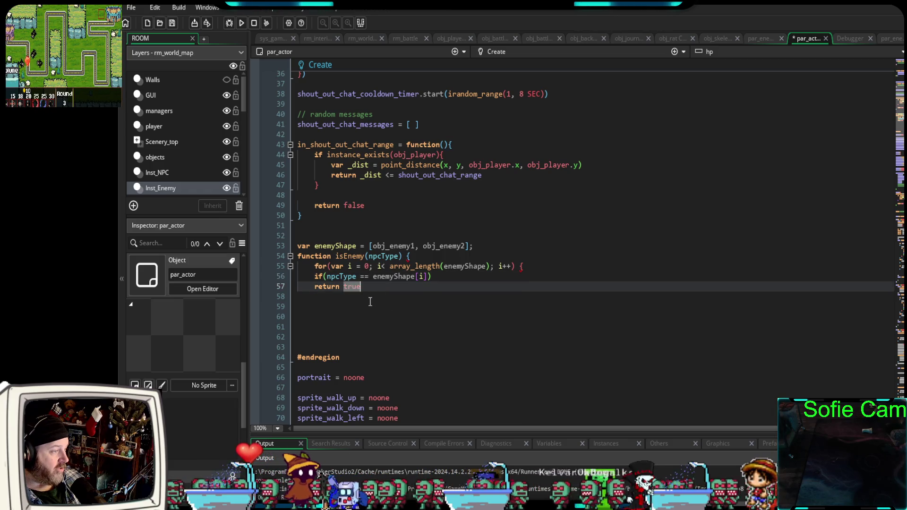
pyautogui.moveTo(361, 287); pyautogui.dragTo(283, 279)
pyautogui.press('Tab')
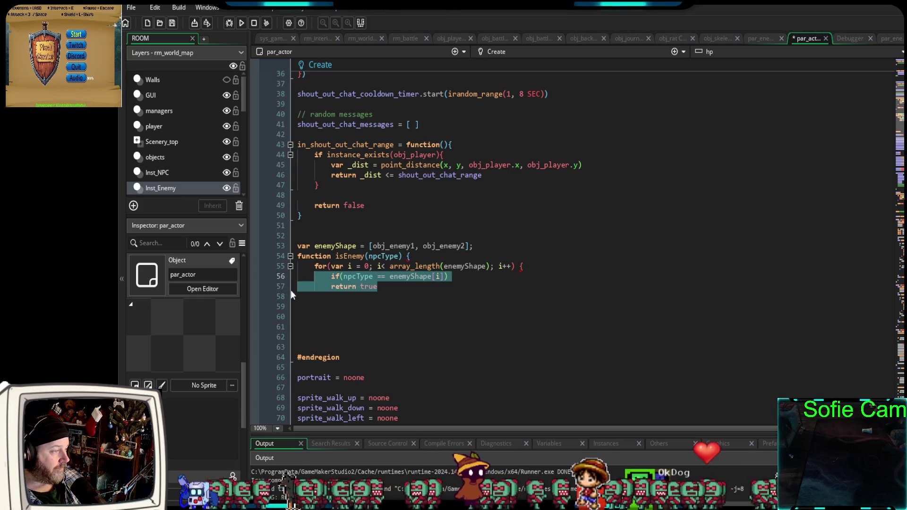
pyautogui.click(346, 314)
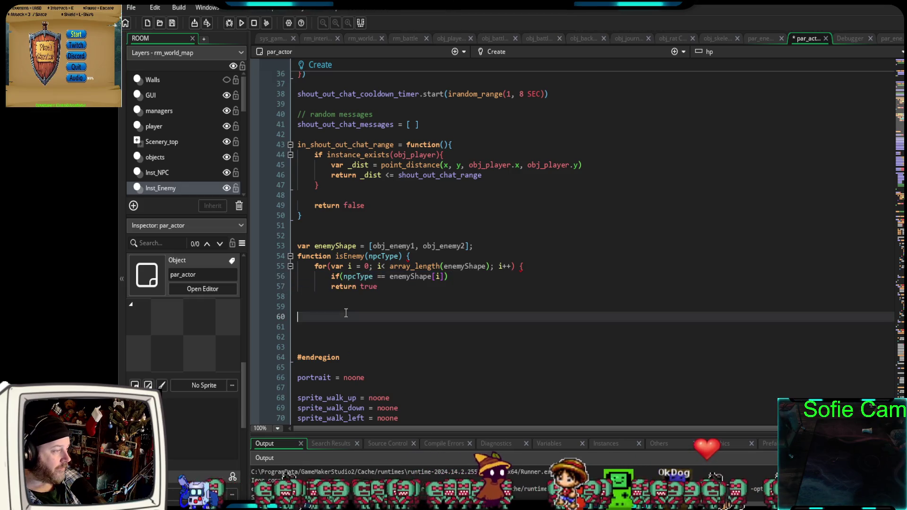
# - Add closing braces for the for loop and isEnemy, and remove the semicolon after enemyShape
pyautogui.click(299, 300)
pyautogui.write('}')
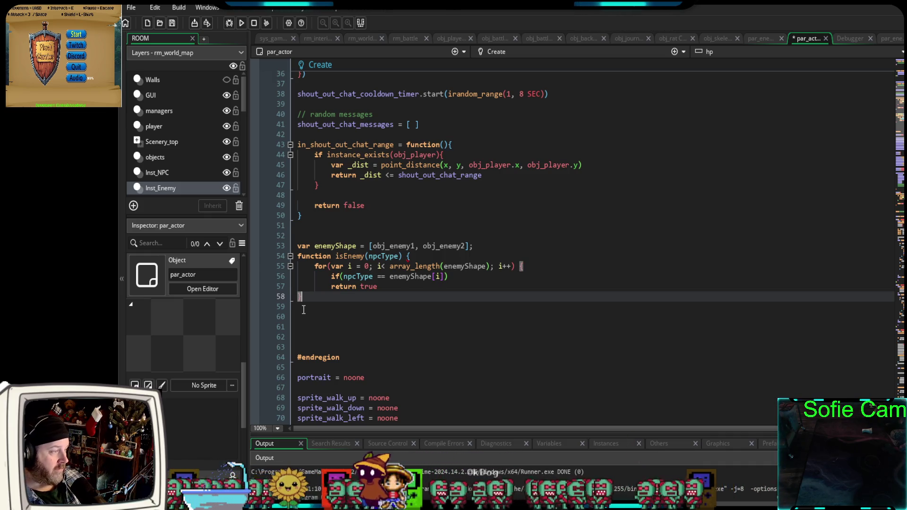
pyautogui.press('Tab')
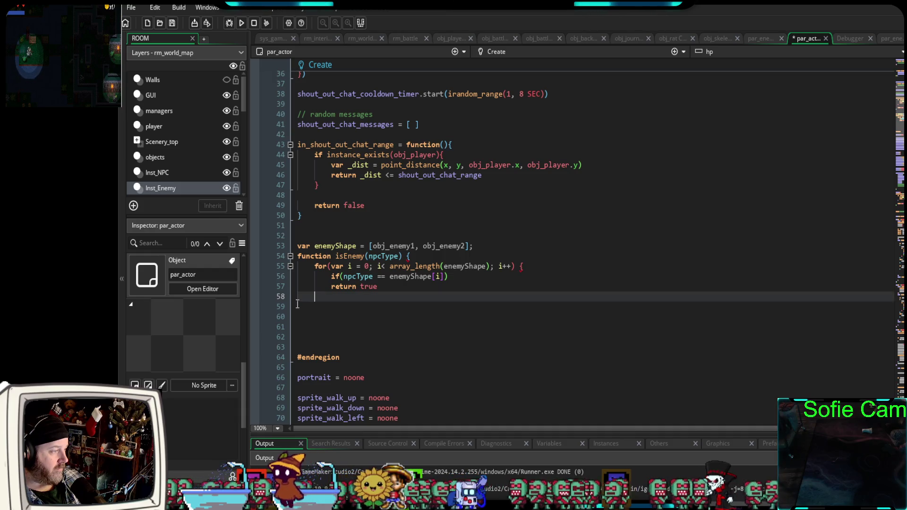
pyautogui.click(298, 308)
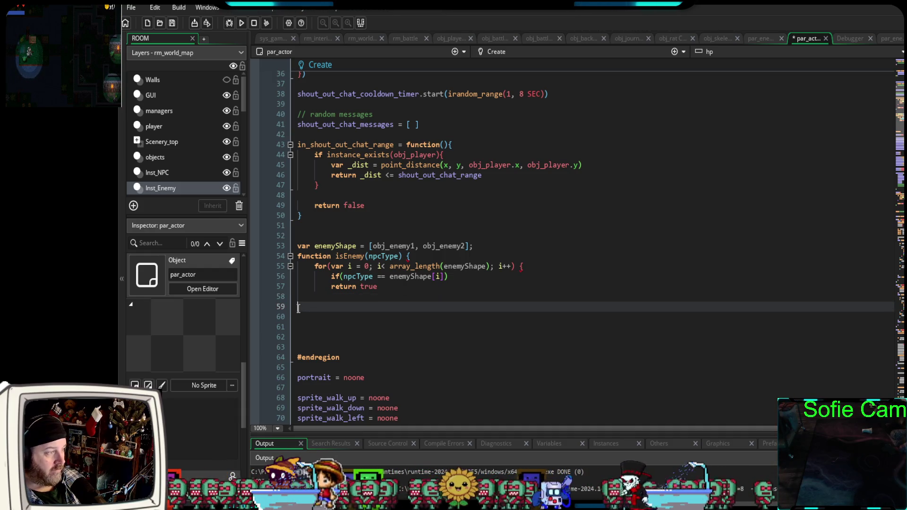
pyautogui.press('Up')
pyautogui.write('}')
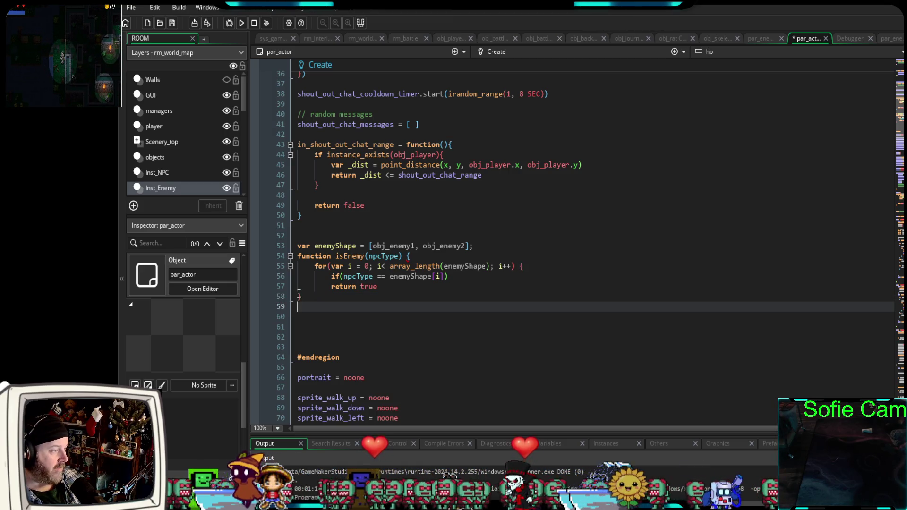
pyautogui.click(298, 309)
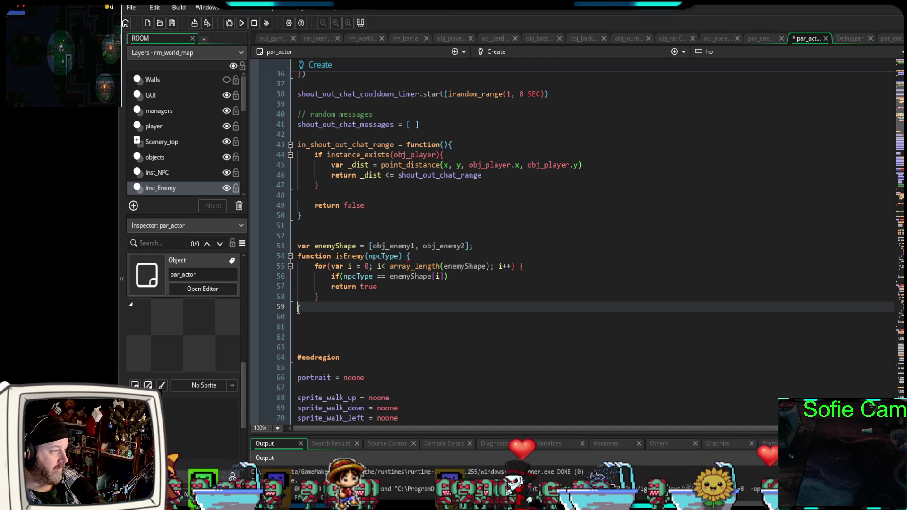
pyautogui.write('}')
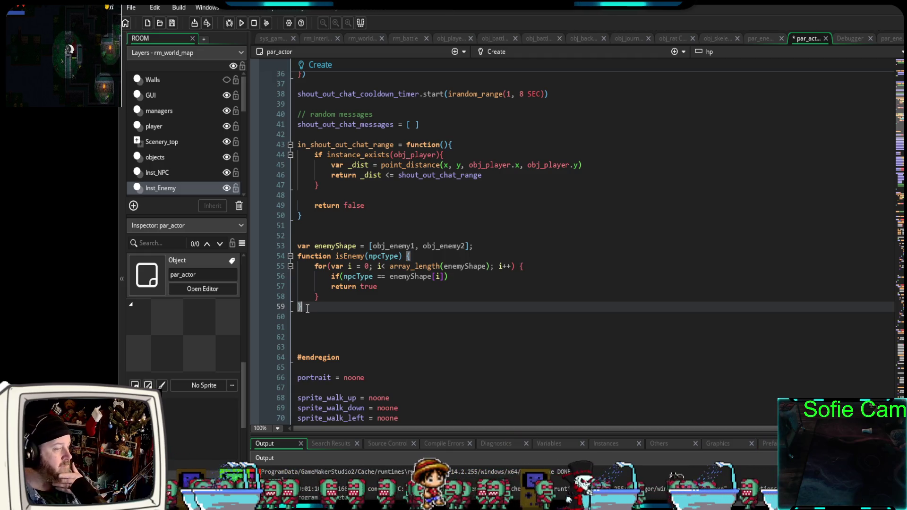
pyautogui.click(391, 312)
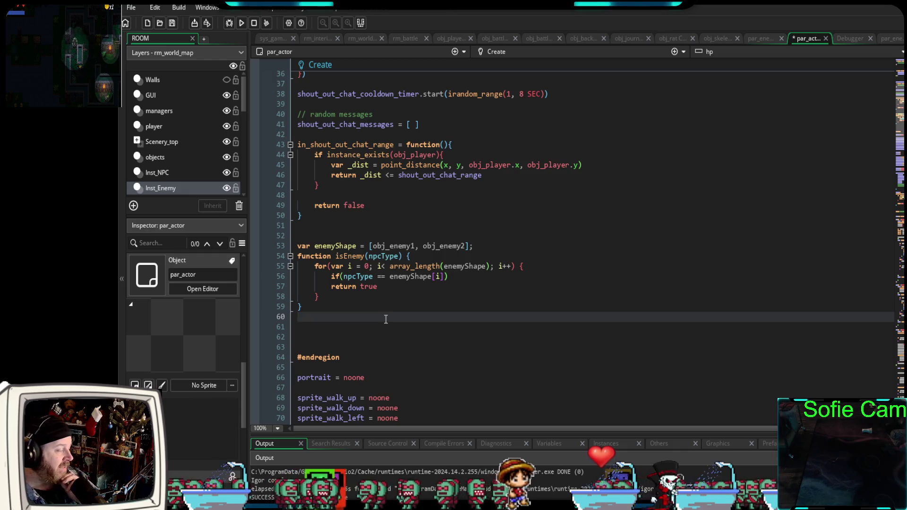
pyautogui.click(472, 246)
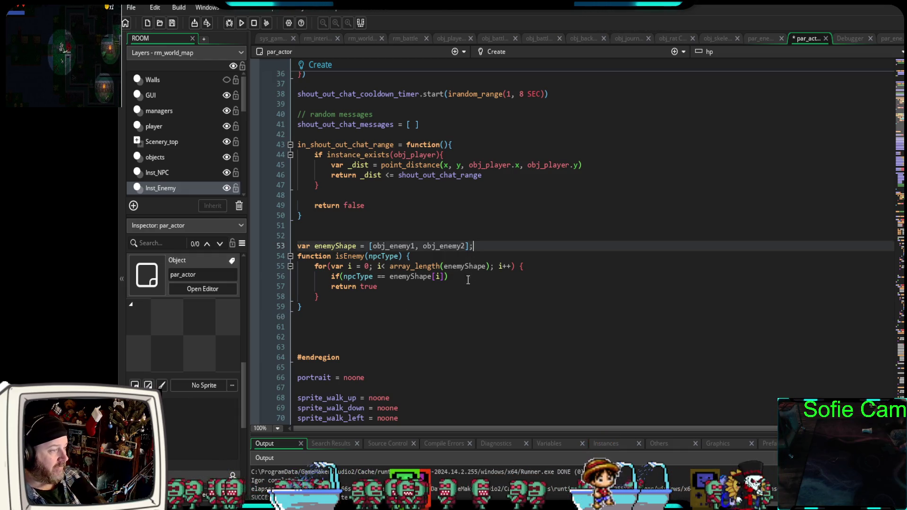
pyautogui.press('BackSpace')
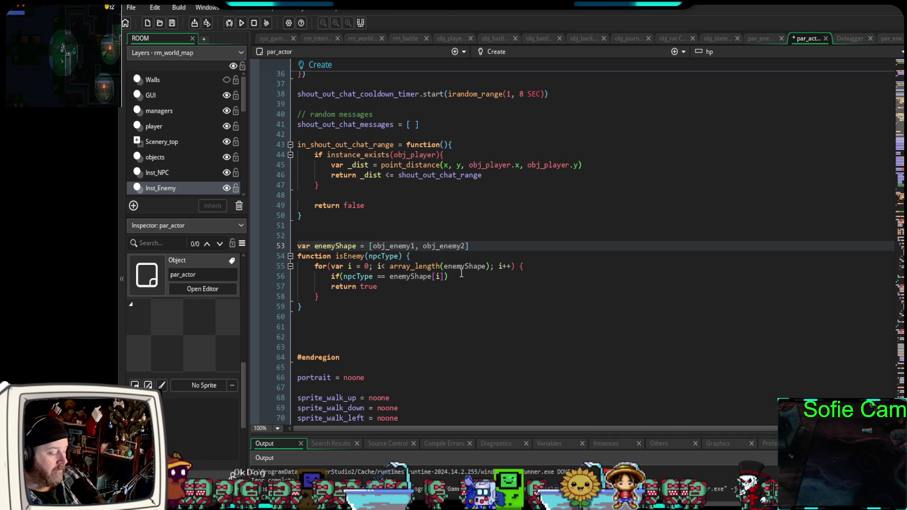
# - Insert a blank line after the enemyShape array and a new line after the loop's closing brace
pyautogui.press('Return')
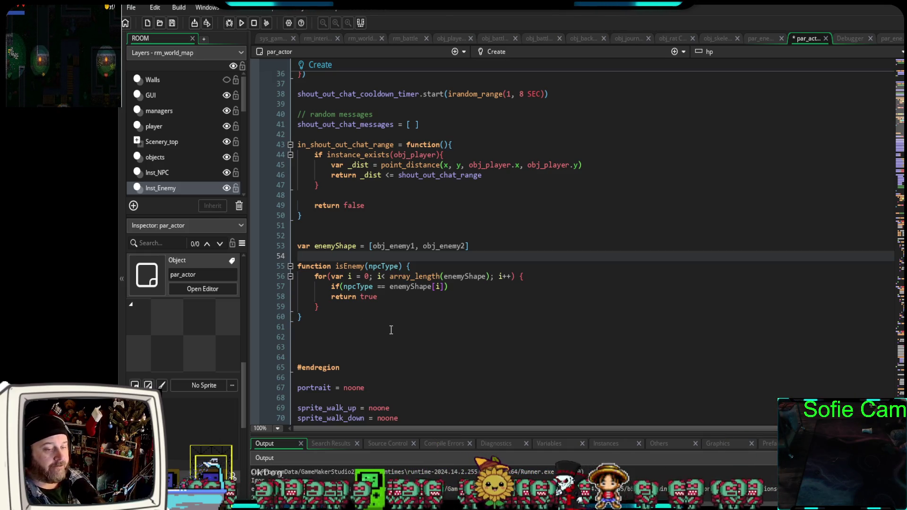
pyautogui.moveTo(377, 297)
pyautogui.mouseDown()
pyautogui.moveTo(334, 307)
pyautogui.moveTo(362, 299)
pyautogui.mouseUp()
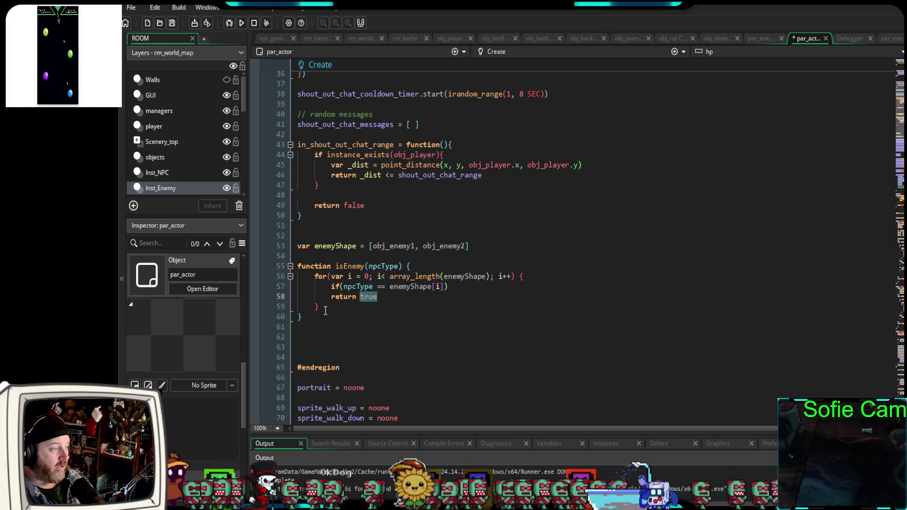
pyautogui.click(325, 310)
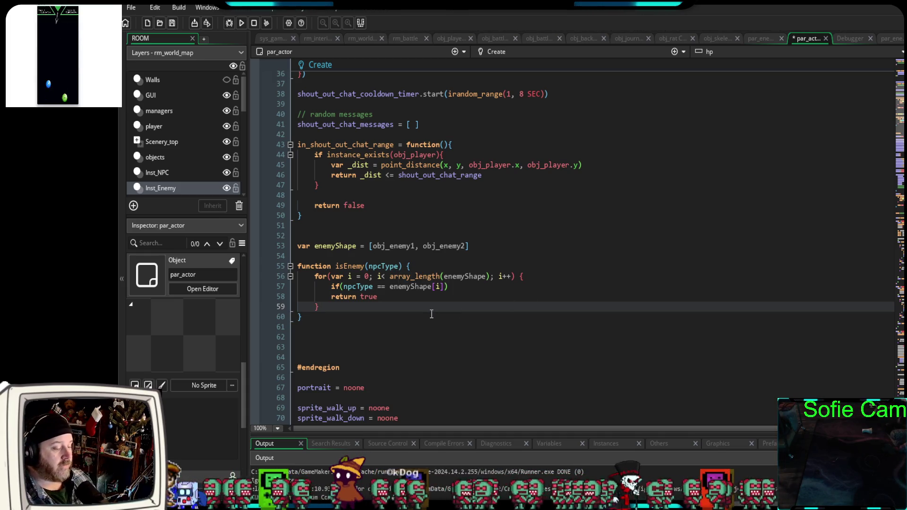
pyautogui.click(385, 296)
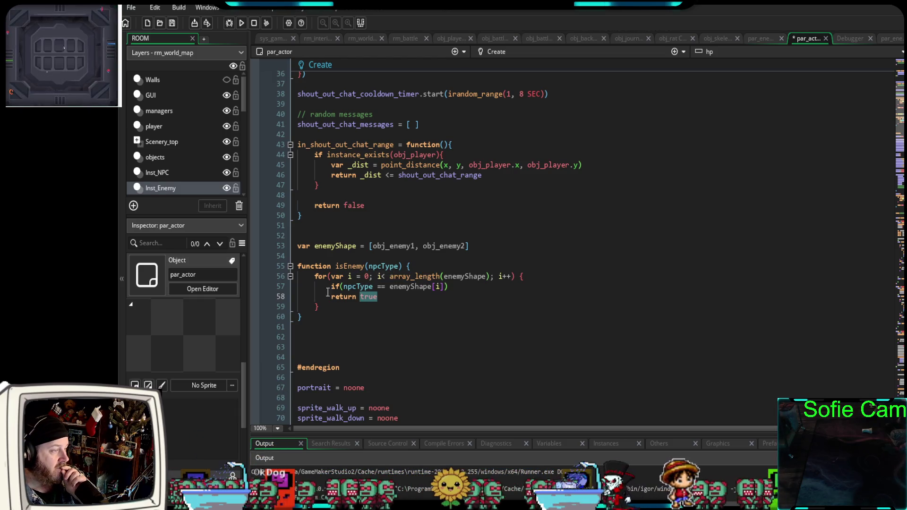
pyautogui.click(333, 307)
pyautogui.press('Return')
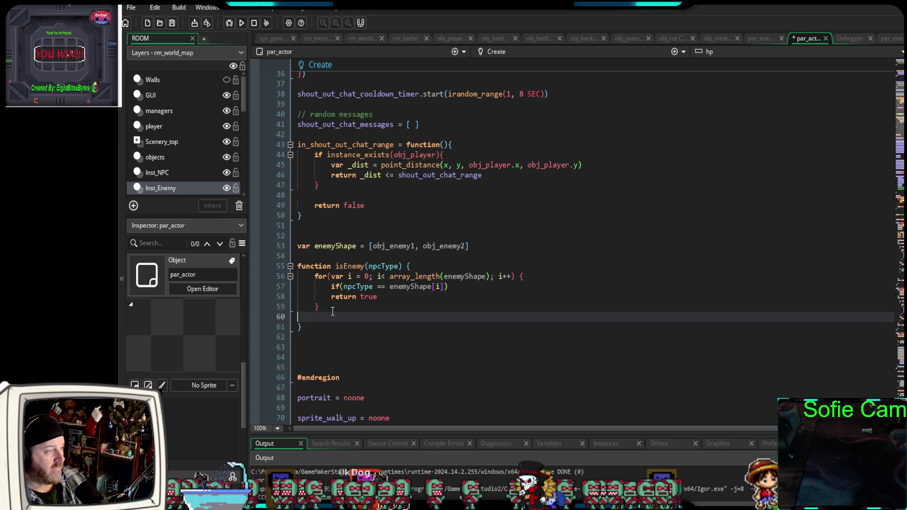
# - Add 'return false' at one indent level after the for loop in isEnemy
pyautogui.press('Tab')
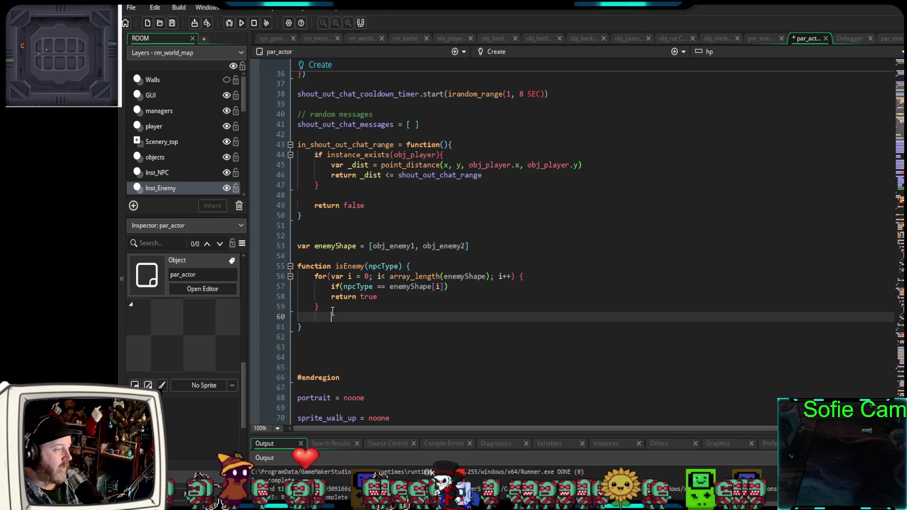
pyautogui.press('Tab')
pyautogui.press('BackSpace')
pyautogui.press('BackSpace')
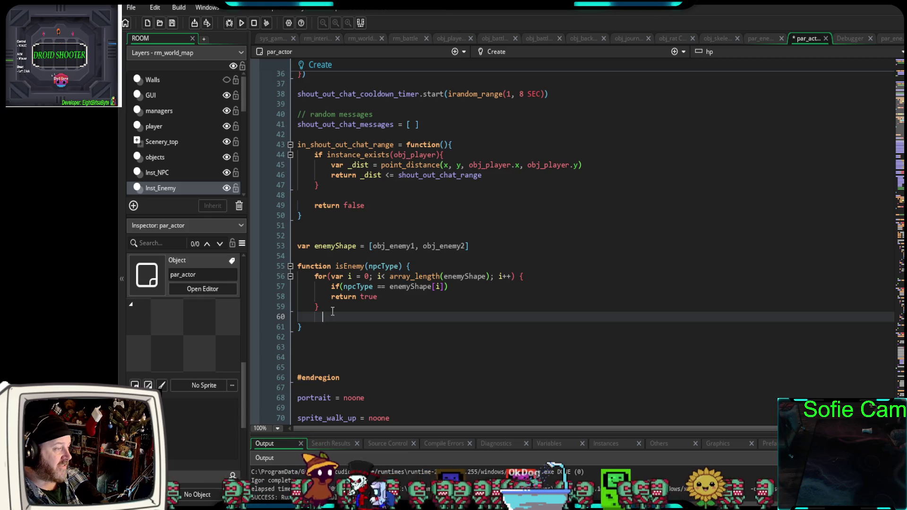
pyautogui.write('re')
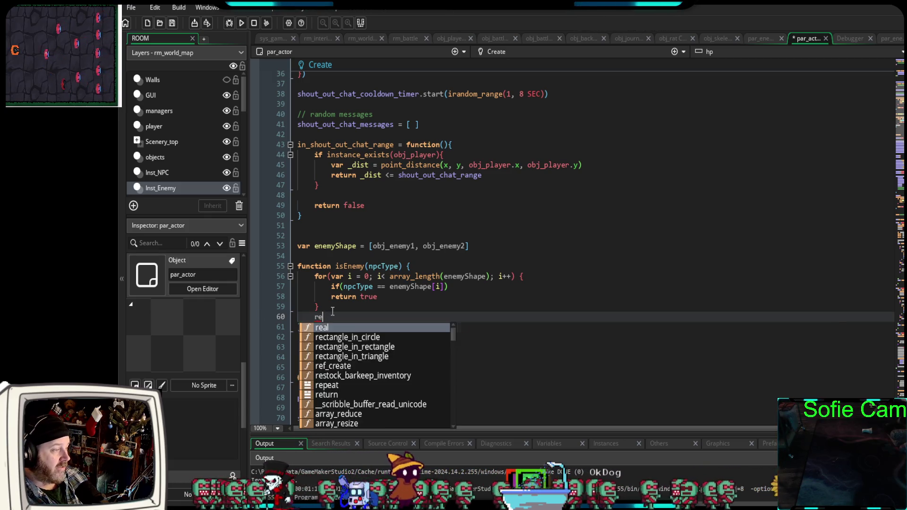
pyautogui.write('turn false')
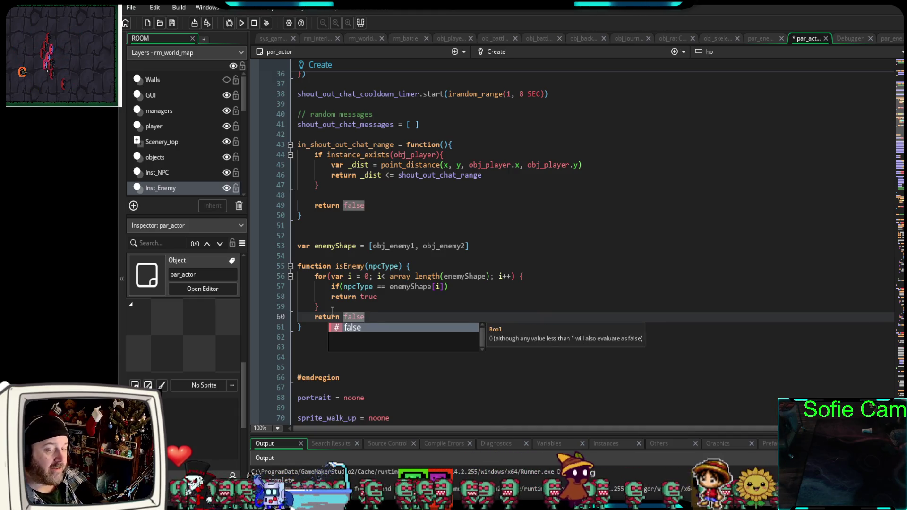
pyautogui.click(316, 356)
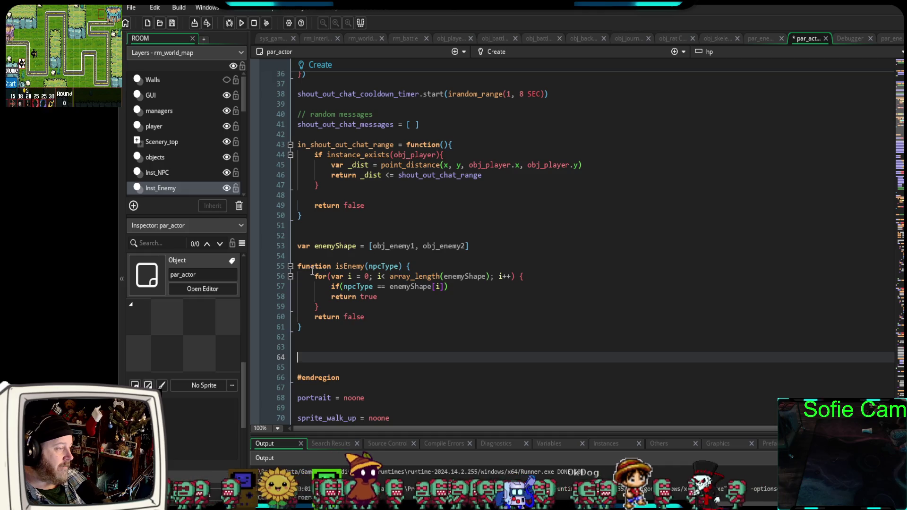
# - Select lines 53 to 62, covering the enemyShape array and the isEnemy function
pyautogui.click(259, 345)
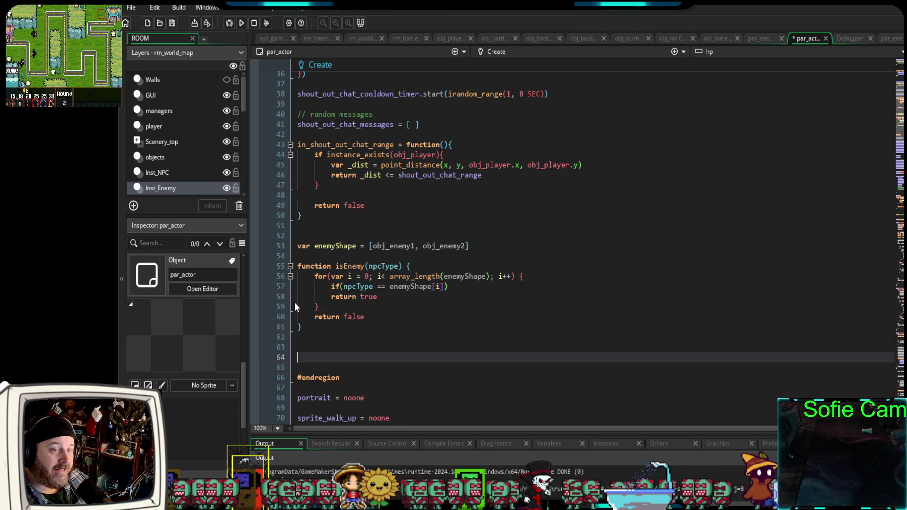
pyautogui.moveTo(312, 334); pyautogui.dragTo(280, 242)
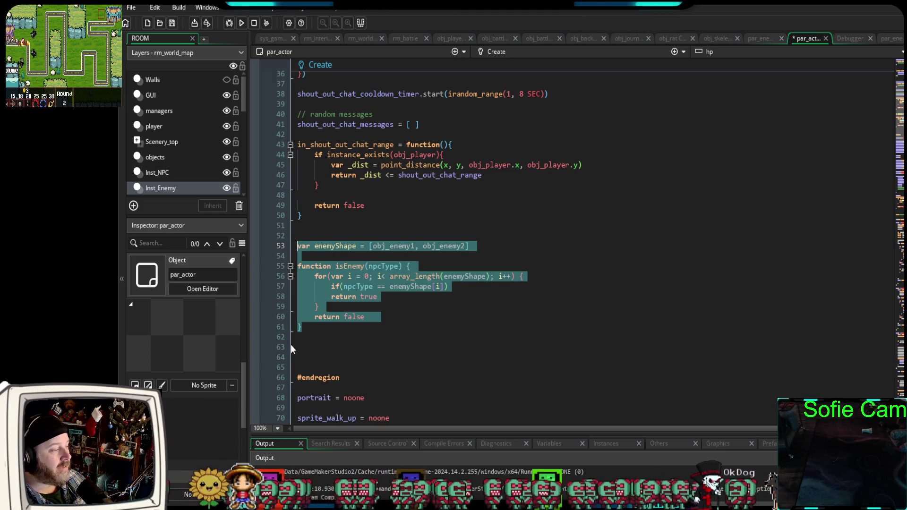